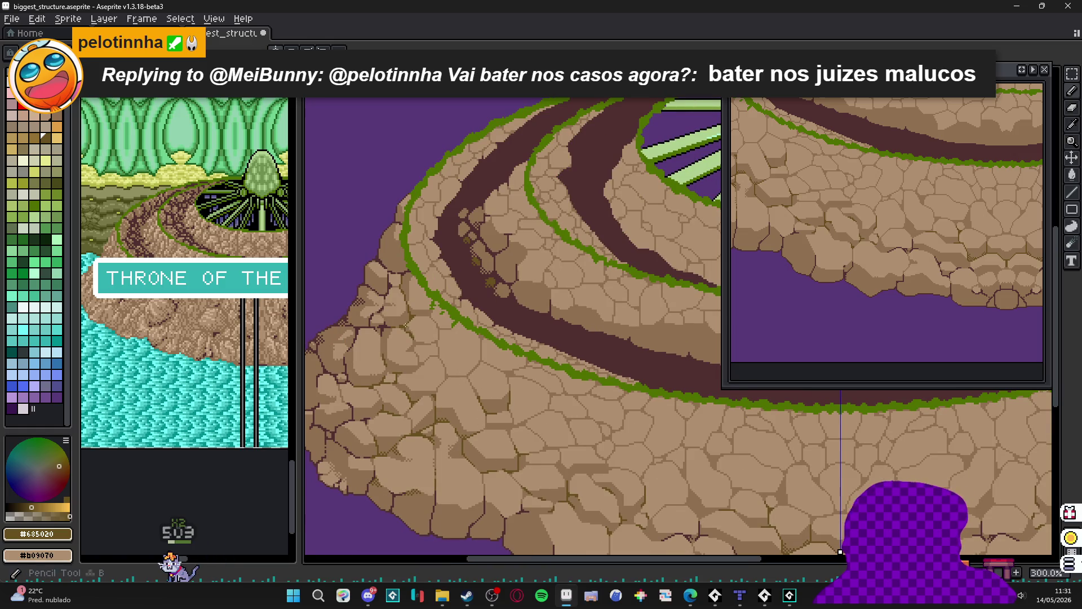
- Sample the #907050 brown and paint medium-brown pixels beside the green moss band
scroll(451, 338, "up", 8)
left_click(431, 251, "alt")
mouse_move(431, 248)
left_mouse_down()
mouse_move(455, 214)
mouse_move(461, 244)
mouse_move(415, 253)
mouse_move(448, 254)
left_mouse_up()
left_click(429, 227)
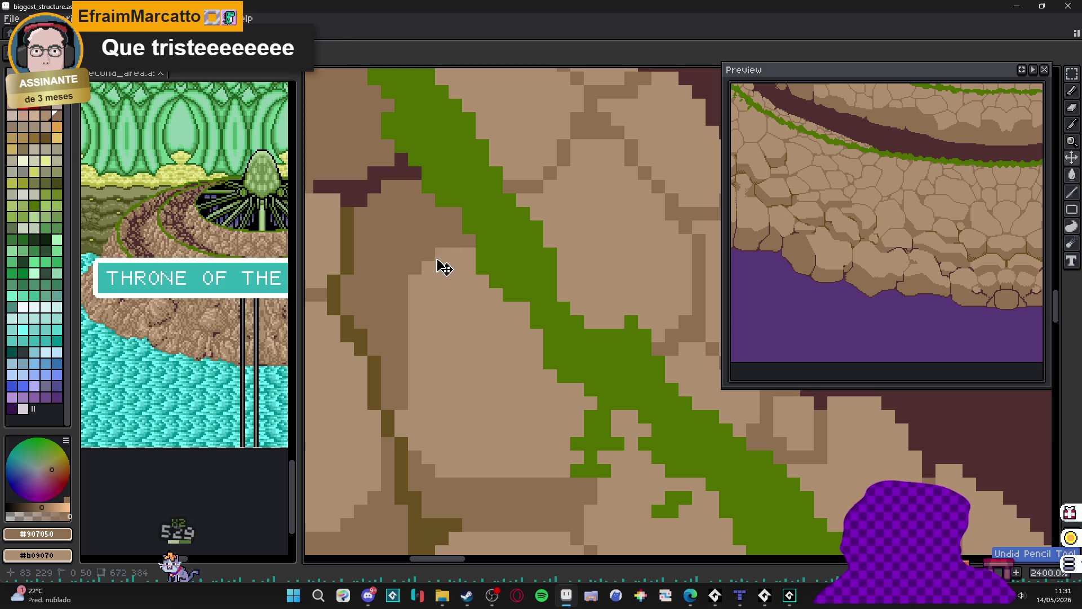
- Draw a thick dark crack line across the stones, fill the gap brown, and thicken the diagonal joint
scroll(419, 280, "down", 1)
scroll(419, 281, "down", 2)
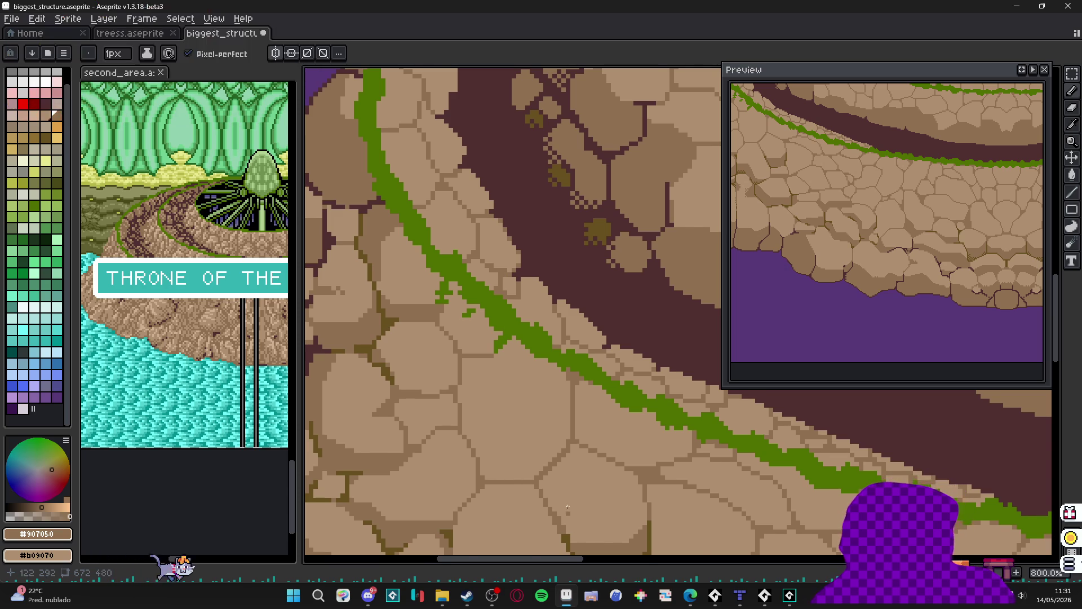
scroll(510, 410, "down", 2)
scroll(510, 409, "up", 7)
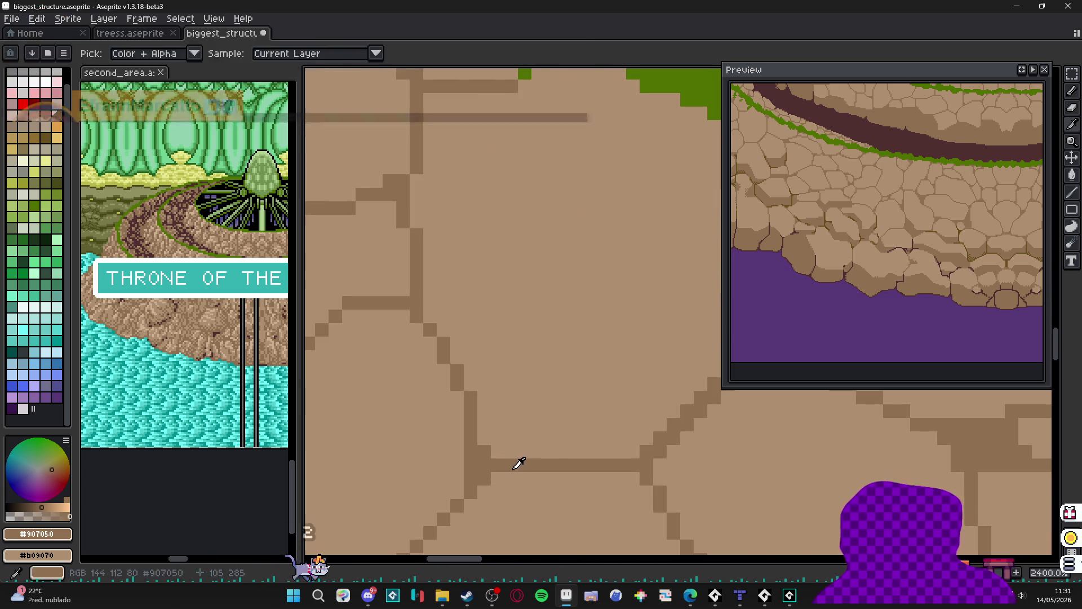
scroll(507, 462, "down", 2)
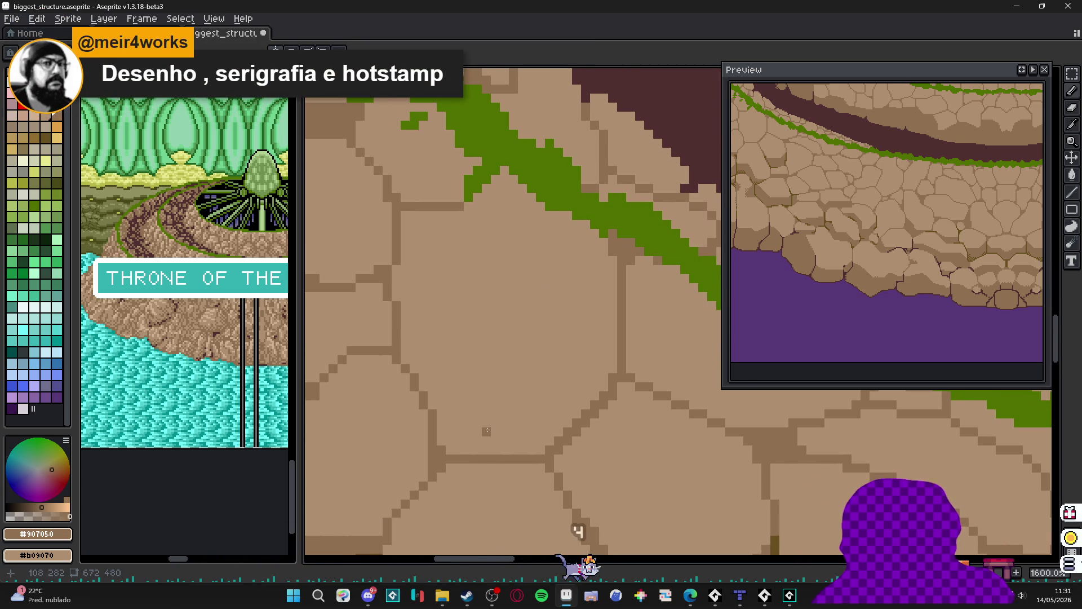
left_click_drag(438, 419, 580, 426)
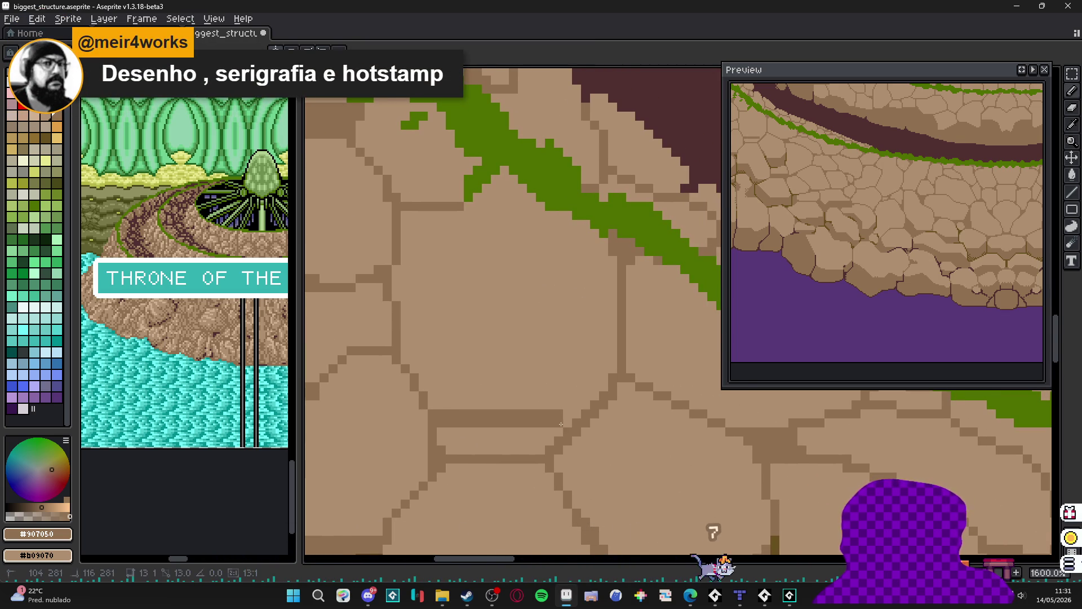
left_click(580, 426)
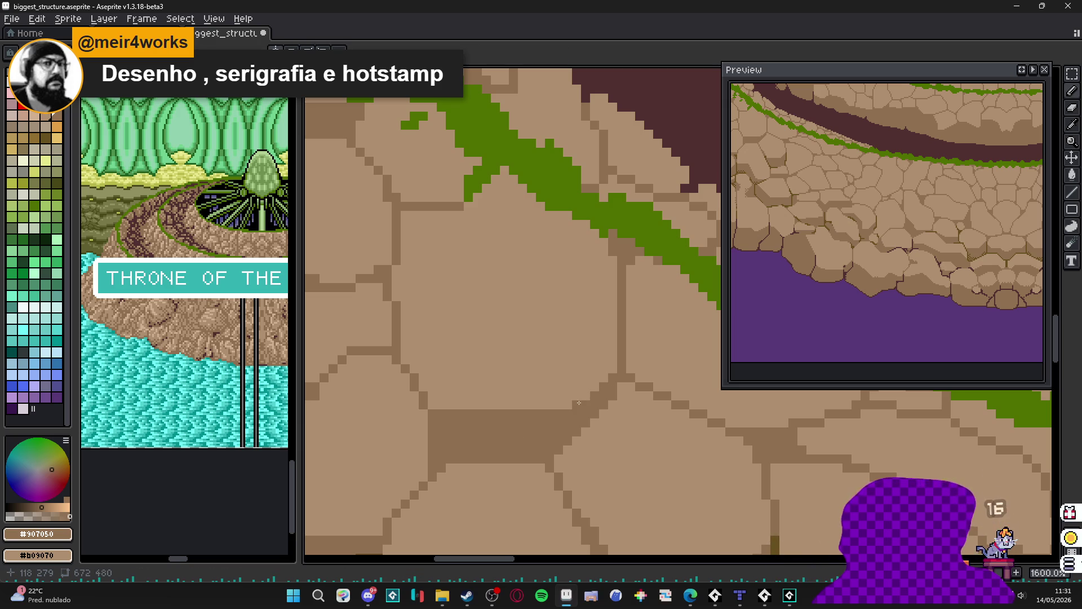
left_click_drag(579, 402, 600, 372)
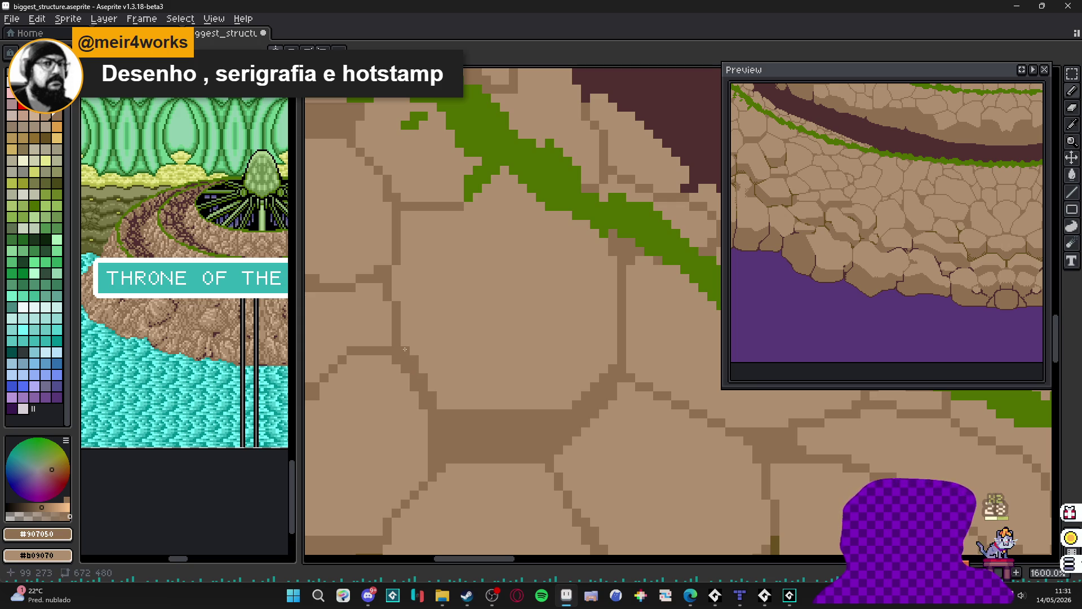
scroll(434, 382, "down", 5)
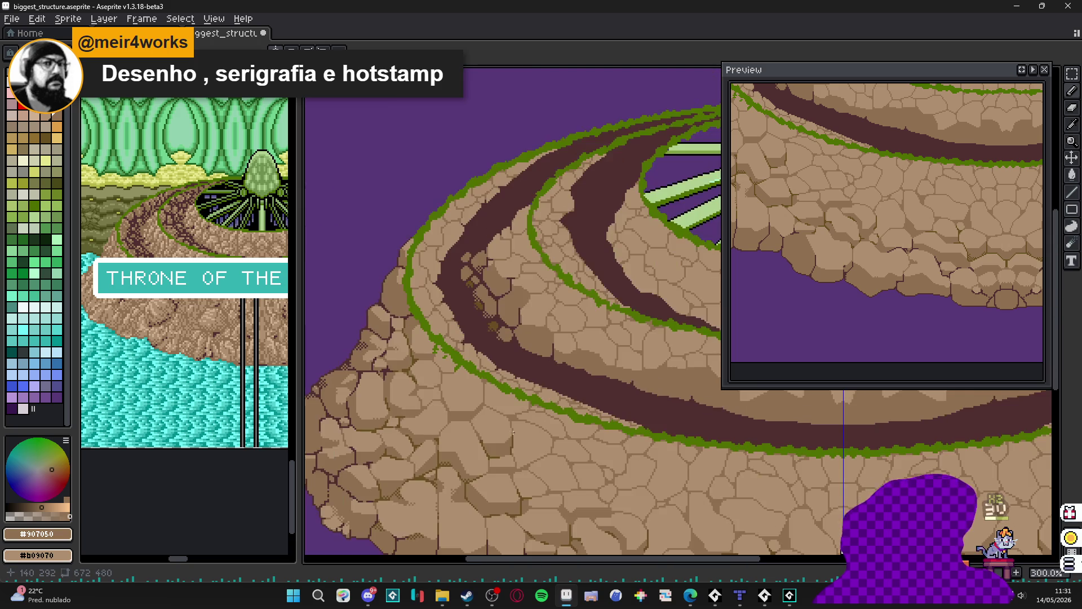
- Draw brown crack lines along the stone edges and a thick stroke along the stair-step edge
scroll(510, 403, "up", 3)
scroll(510, 403, "up", 2)
mouse_move(431, 411)
left_mouse_down()
mouse_move(567, 429)
mouse_move(534, 444)
left_mouse_up()
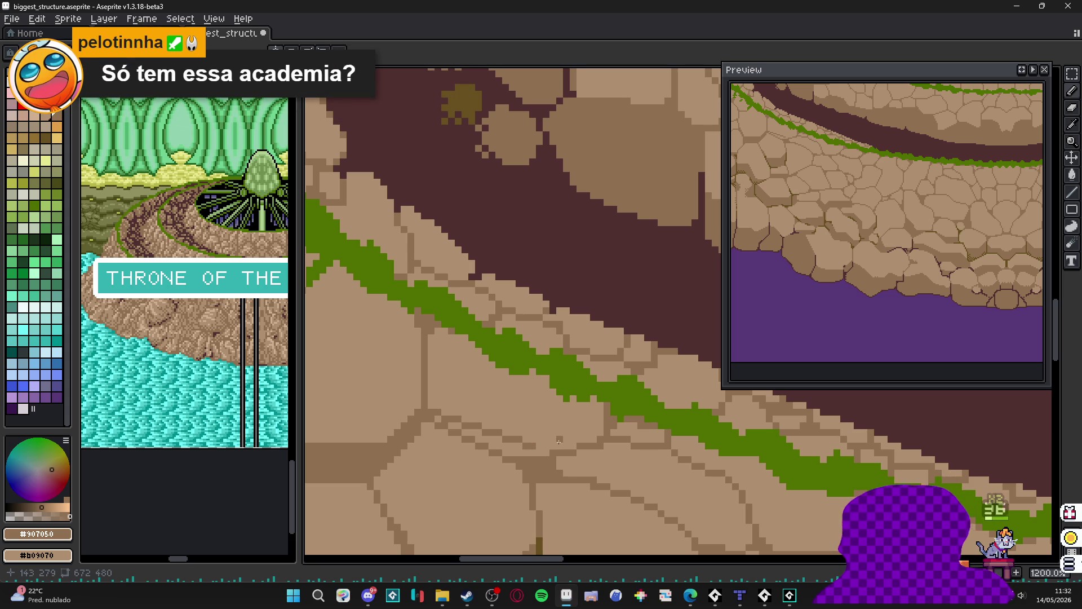
scroll(560, 439, "up", 3)
left_click_drag(517, 434, 635, 433)
mouse_move(553, 445)
left_mouse_down()
mouse_move(418, 446)
mouse_move(390, 405)
mouse_move(349, 389)
left_mouse_up()
mouse_move(643, 432)
left_mouse_down()
mouse_move(665, 431)
mouse_move(631, 417)
mouse_move(662, 405)
left_mouse_up()
- Erase a stray moss pixel to light tan and add single dark-brown pixels on the stone and moss edge
right_click(628, 349)
left_click(538, 294)
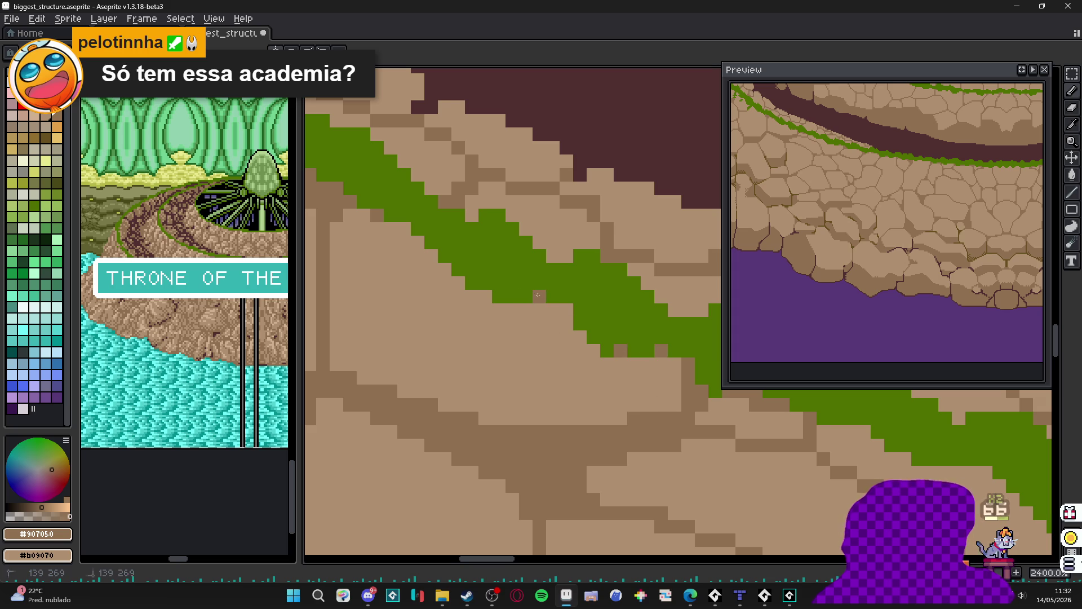
left_click(479, 286)
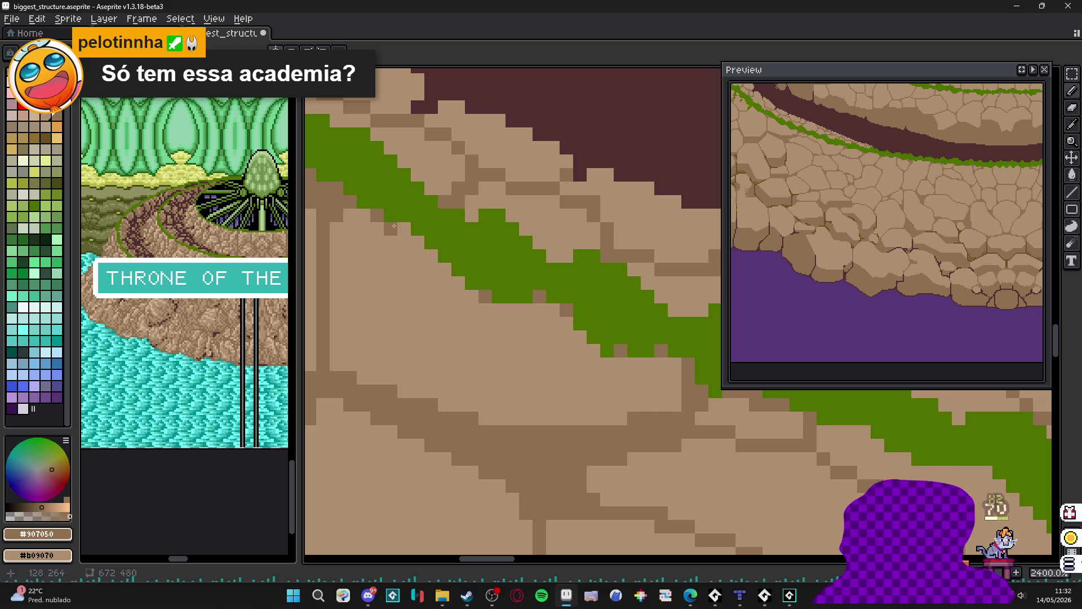
scroll(402, 224, "down", 8)
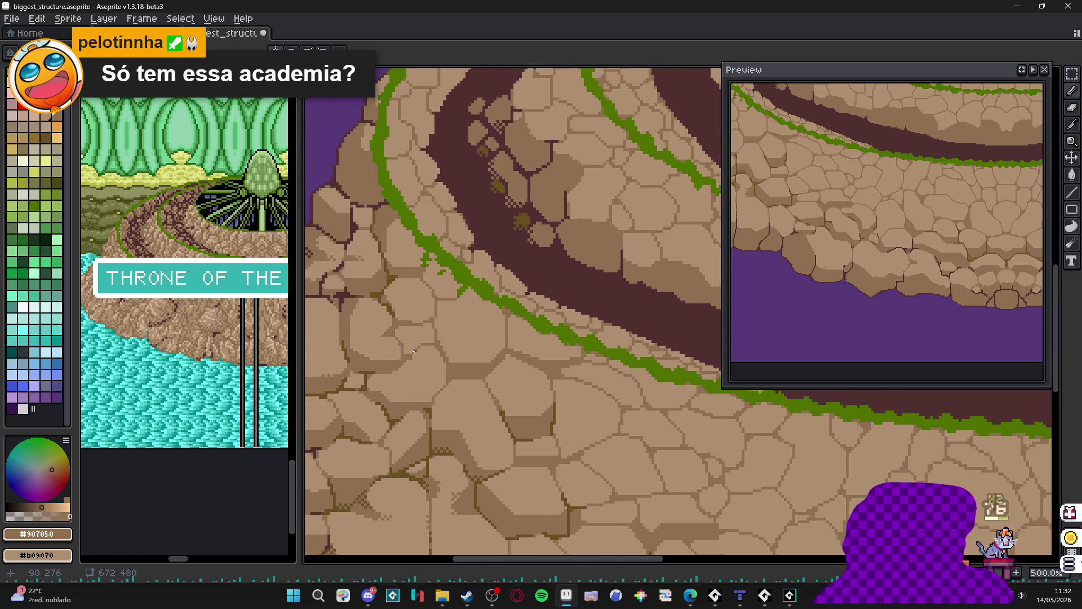
scroll(499, 381, "up", 7)
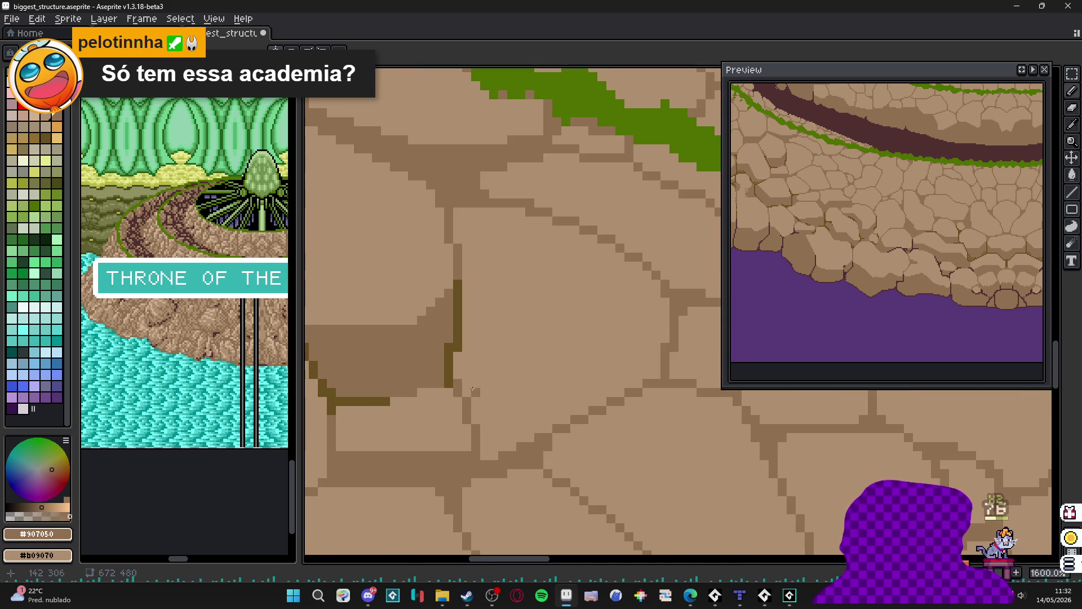
- Outline a dark-brown crack band between stones and fill it solid
mouse_move(460, 385)
left_mouse_down()
mouse_move(616, 393)
mouse_move(523, 405)
left_mouse_up()
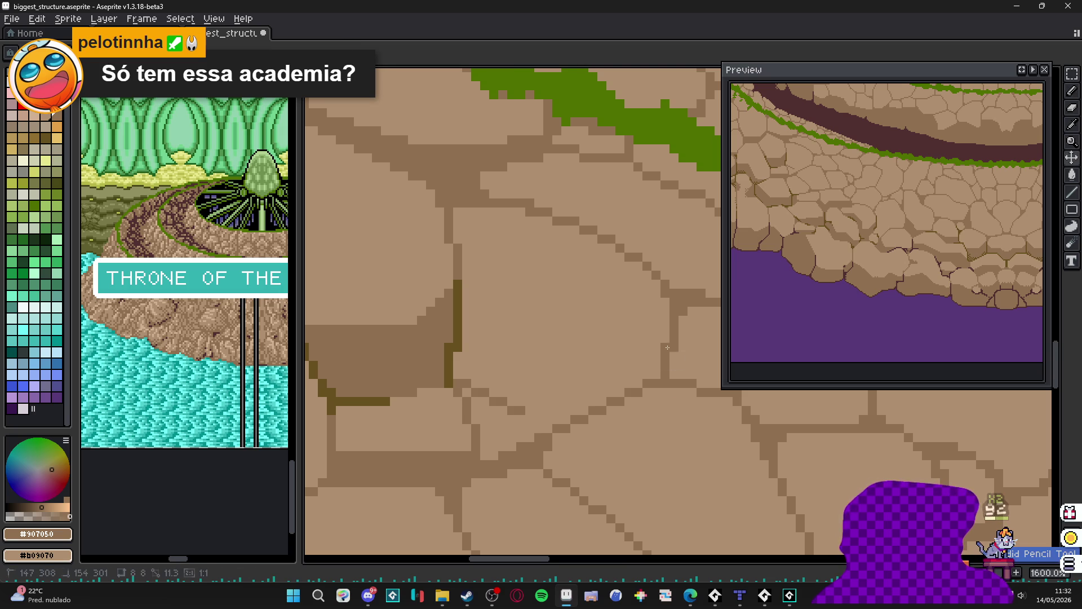
left_click_drag(663, 352, 662, 353)
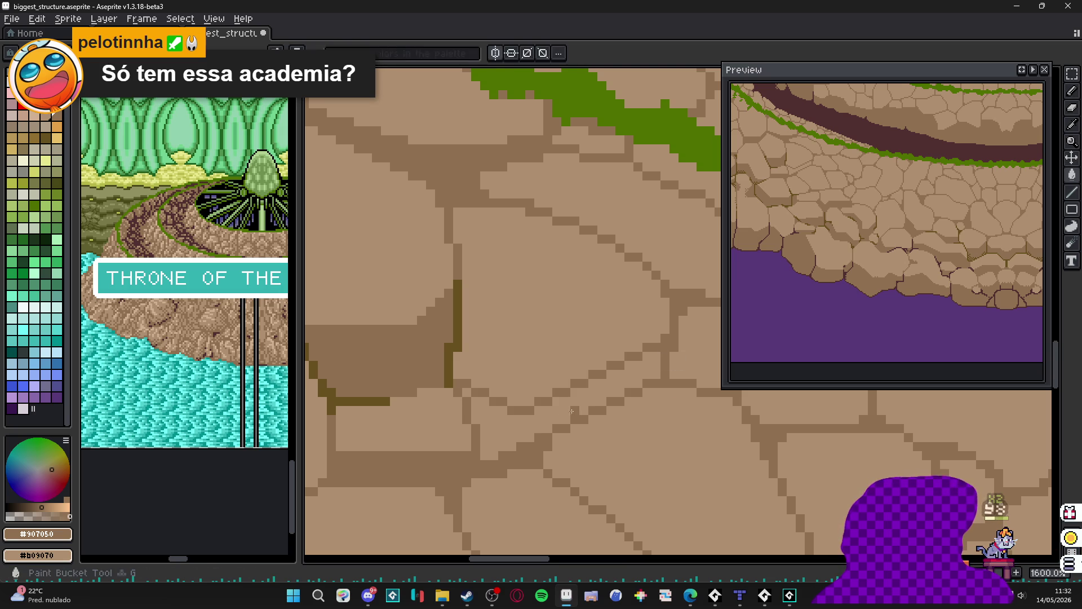
left_click(469, 395)
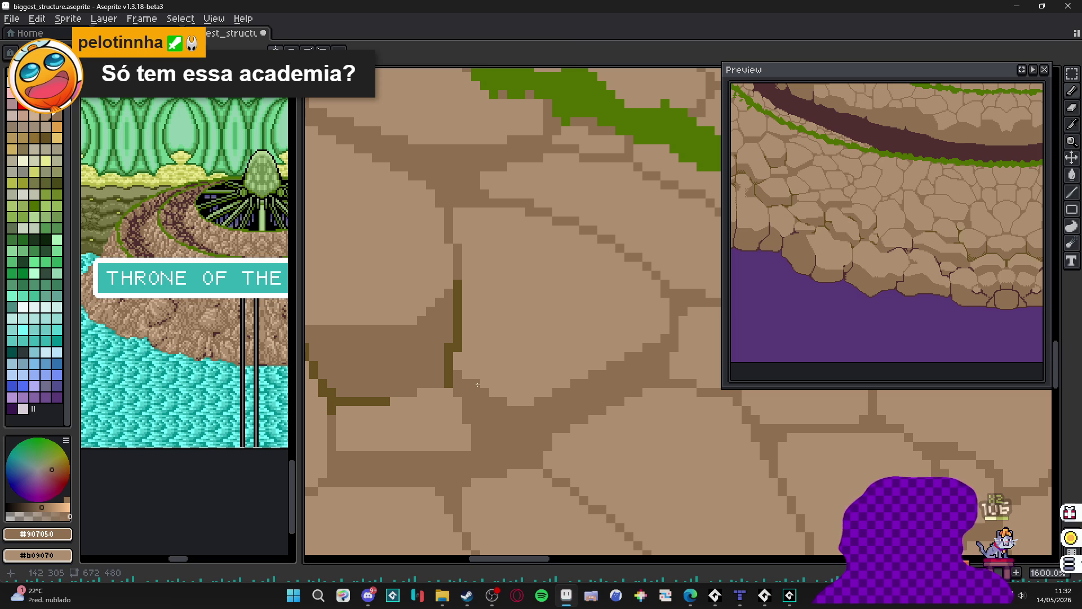
- Re-sample the #907050 brown from the canvas and correct a pixel's shade in the crack
left_click(494, 400, "alt")
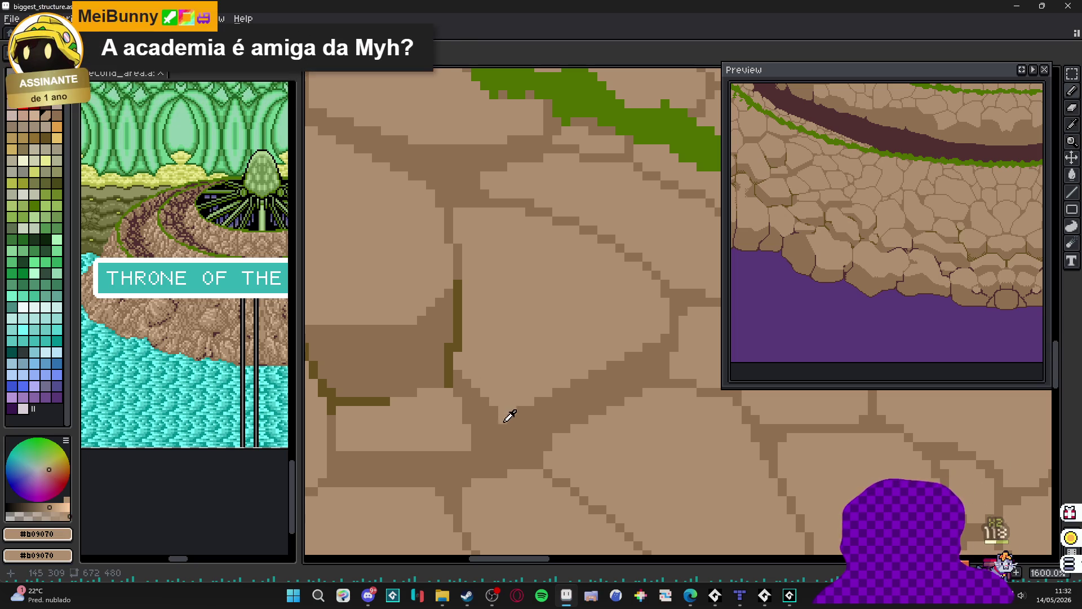
left_click(497, 413, "alt")
scroll(515, 393, "down", 3)
scroll(518, 401, "up", 2)
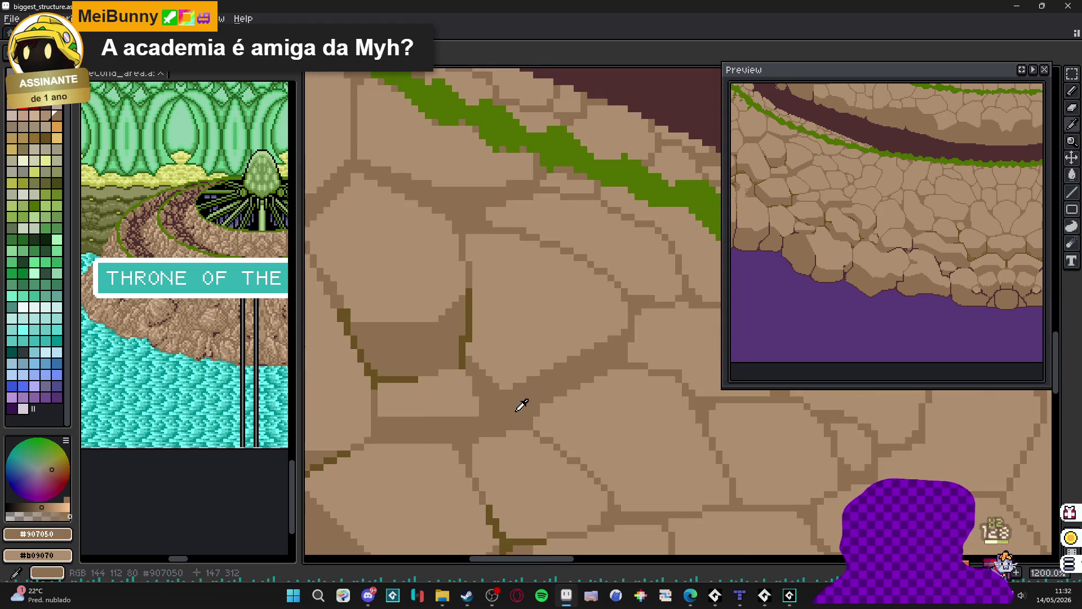
scroll(516, 386, "down", 4)
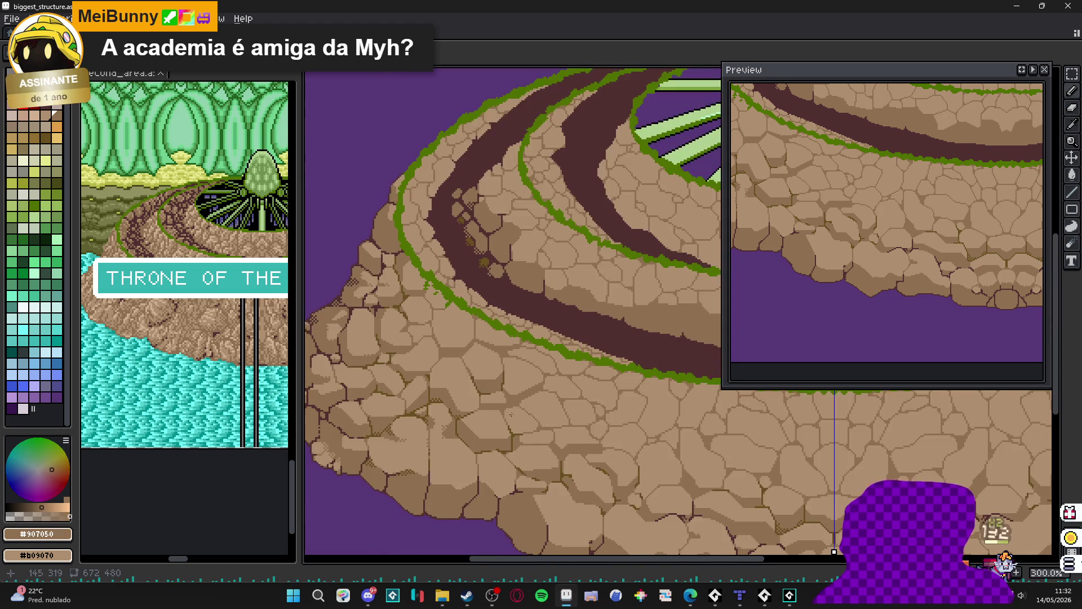
scroll(491, 361, "up", 5)
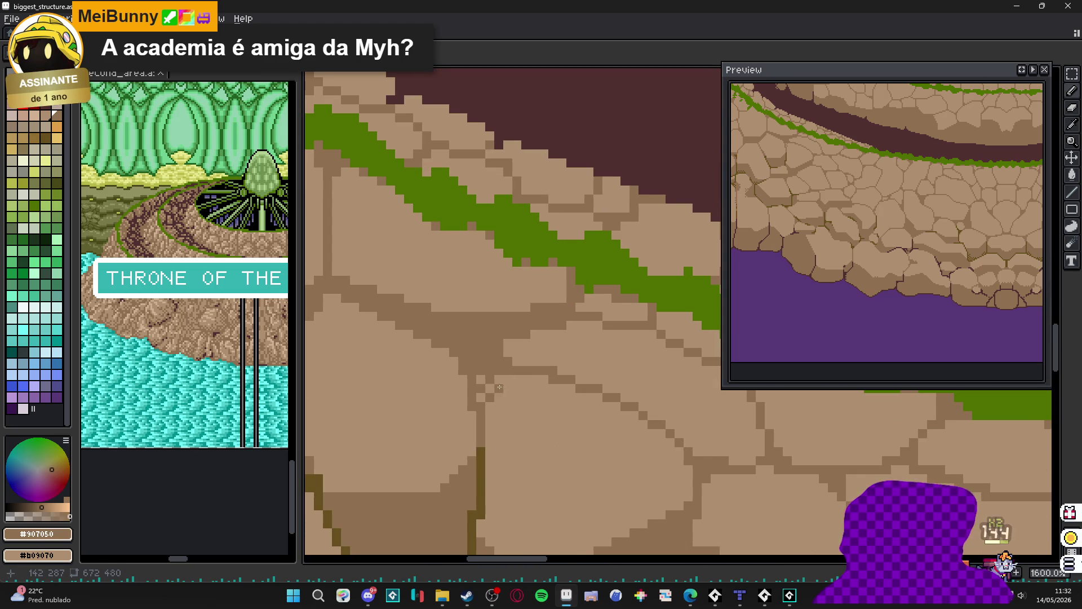
left_click(503, 387)
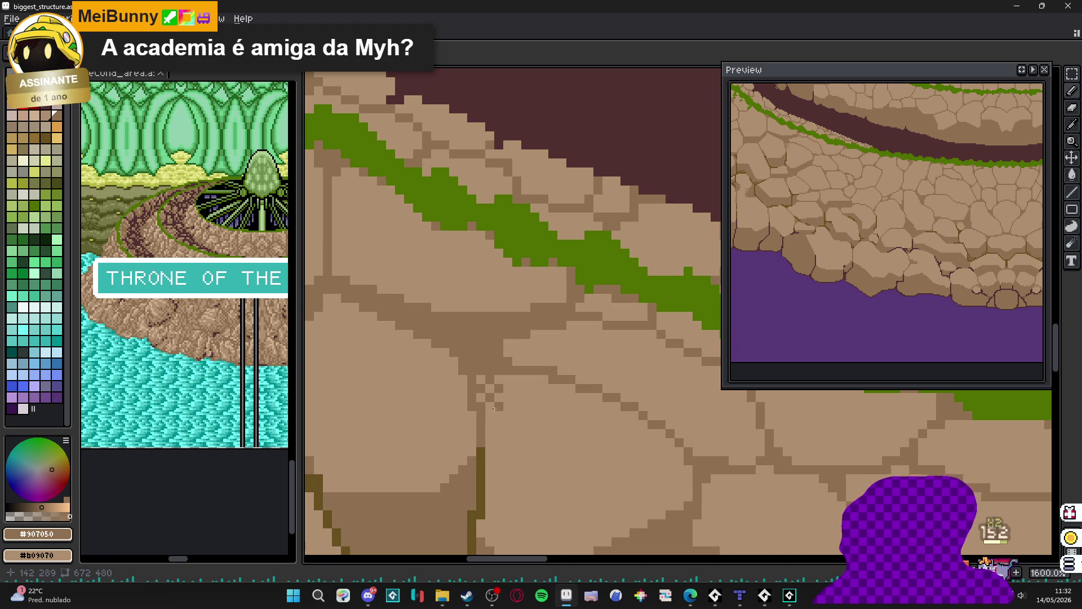
scroll(496, 411, "down", 3)
scroll(491, 404, "up", 3)
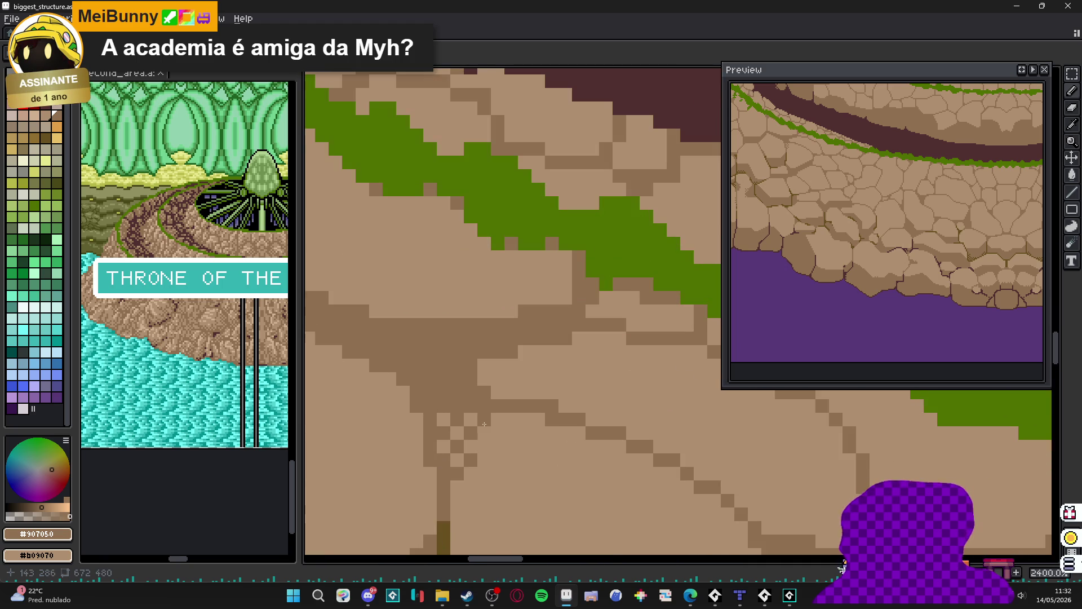
scroll(491, 404, "down", 3)
scroll(504, 429, "up", 5)
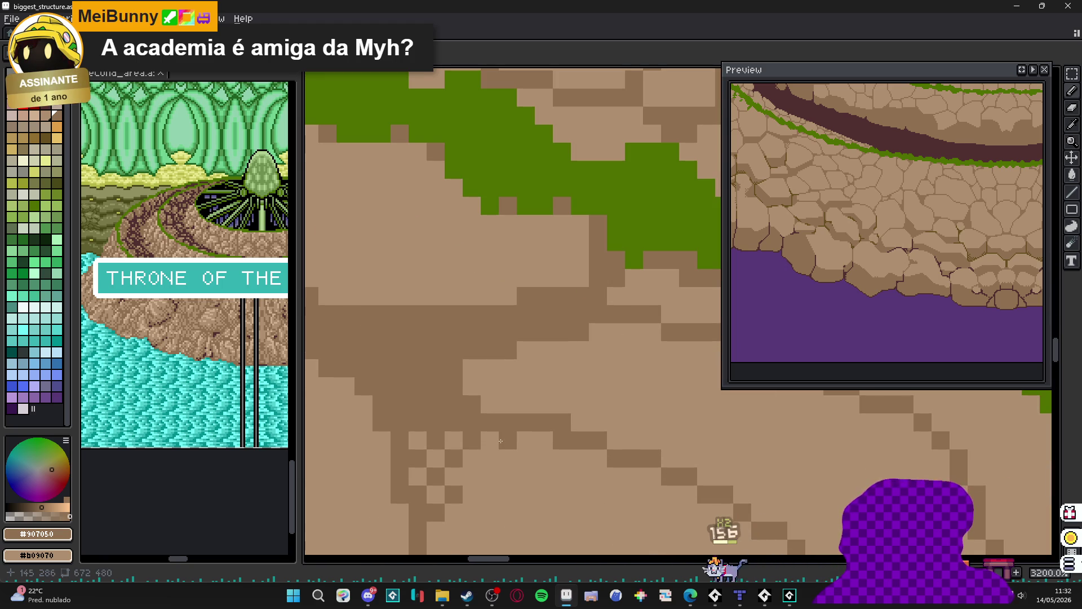
scroll(477, 498, "down", 4)
scroll(482, 389, "down", 6)
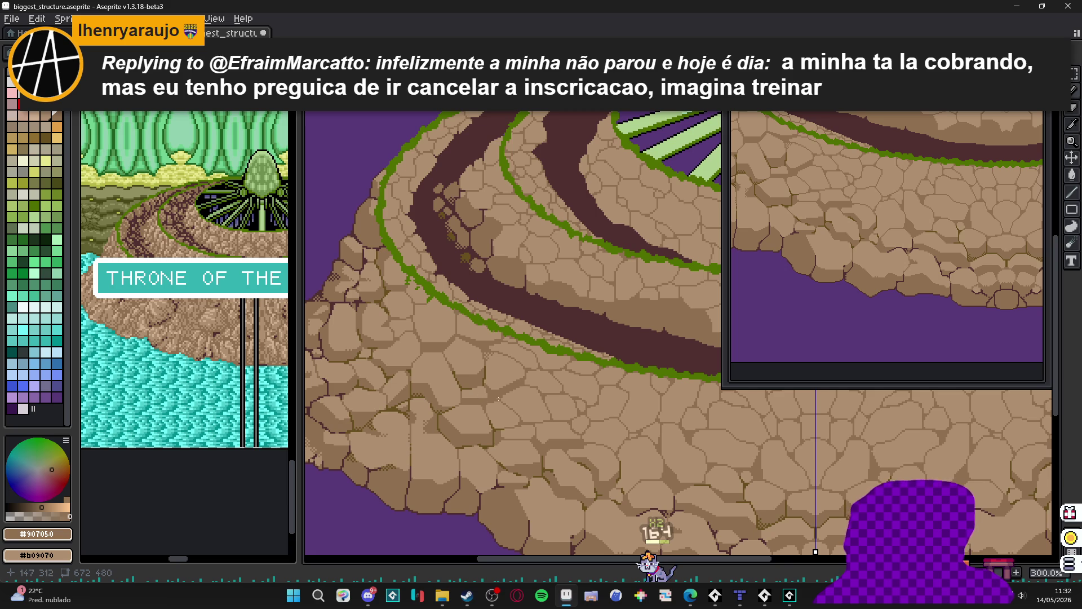
scroll(499, 399, "up", 9)
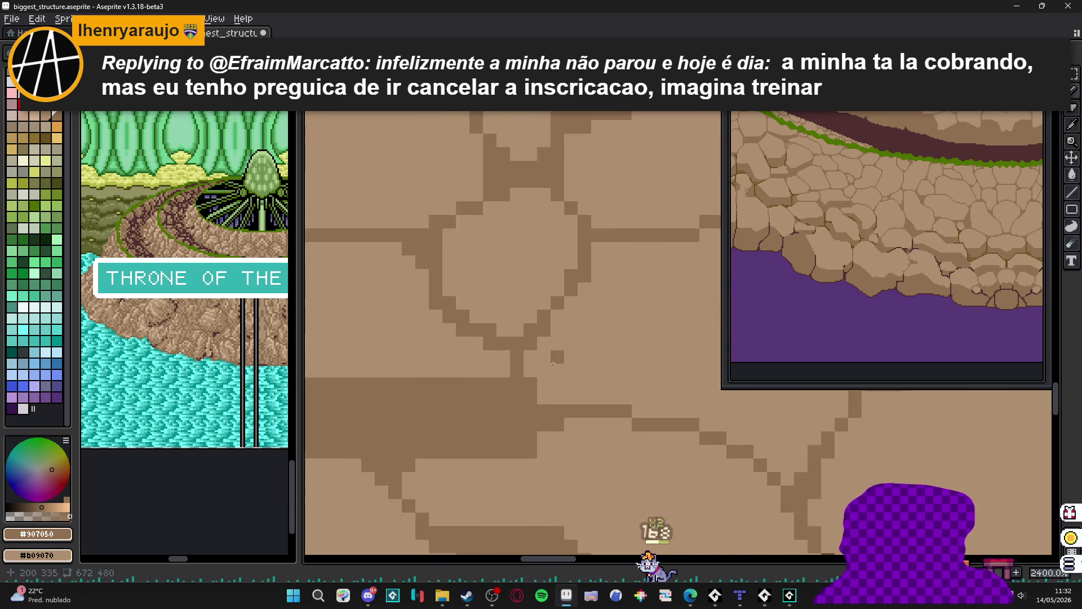
scroll(553, 363, "right", 2)
- Draw and widen a short diagonal crack, extend its lower edge, fill it, and sample olive #685020
left_click_drag(461, 327, 496, 383)
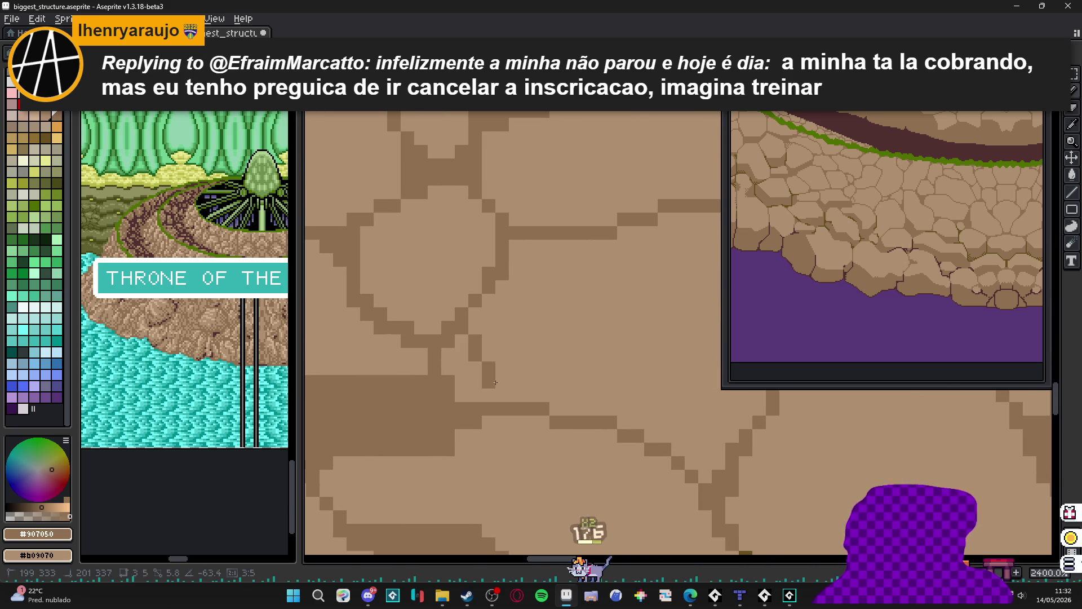
left_click_drag(449, 355, 485, 395)
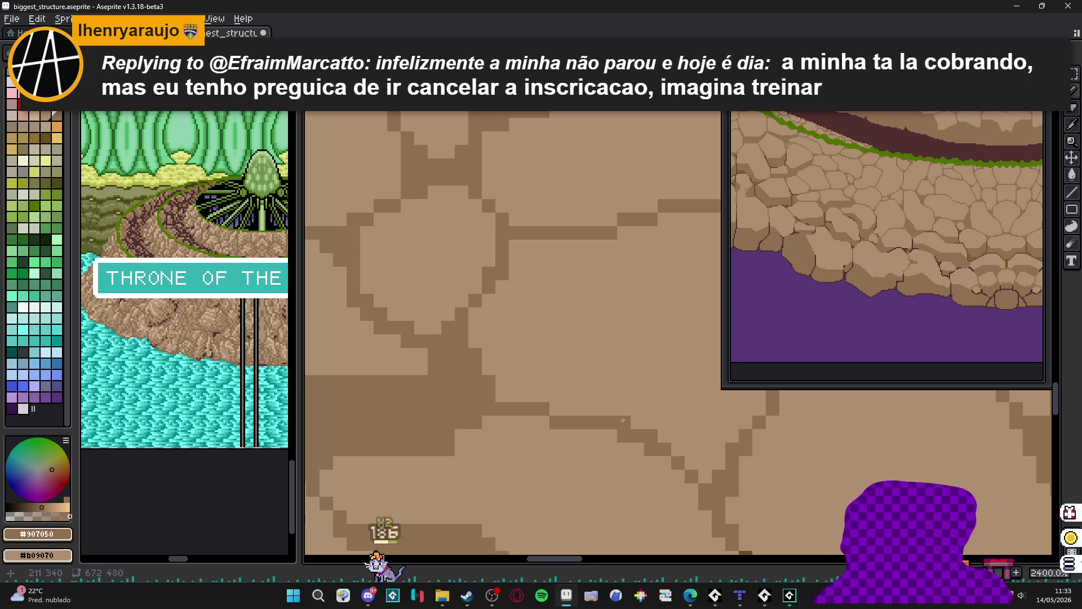
left_click(637, 421)
scroll(632, 423, "right", 2)
left_click_drag(541, 430, 638, 429)
key("g")
left_click(613, 448)
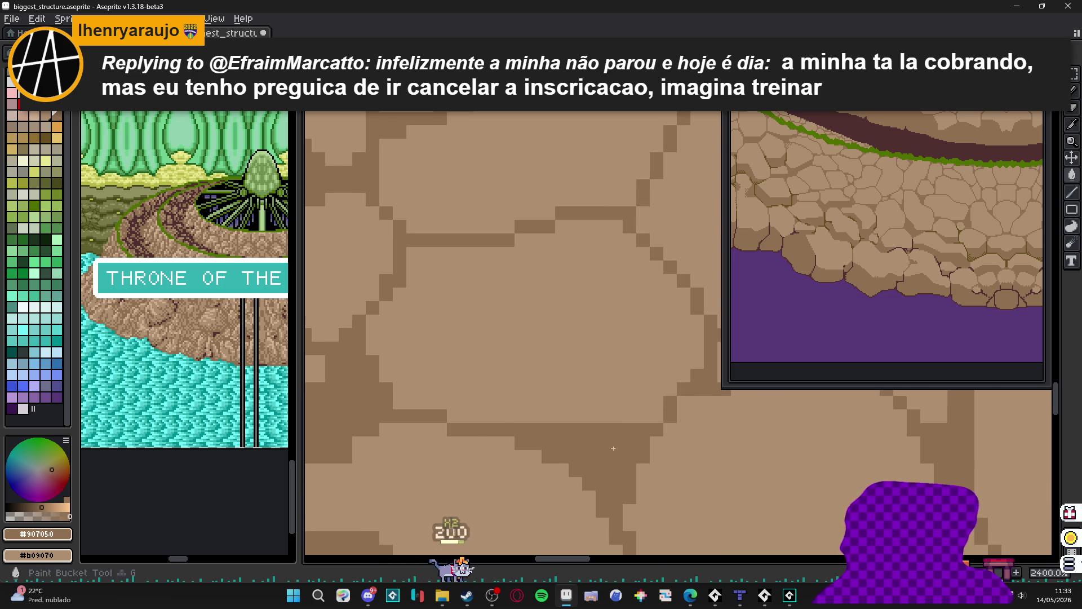
scroll(613, 449, "down", 3)
scroll(565, 439, "up", 2)
left_click(566, 438, "alt")
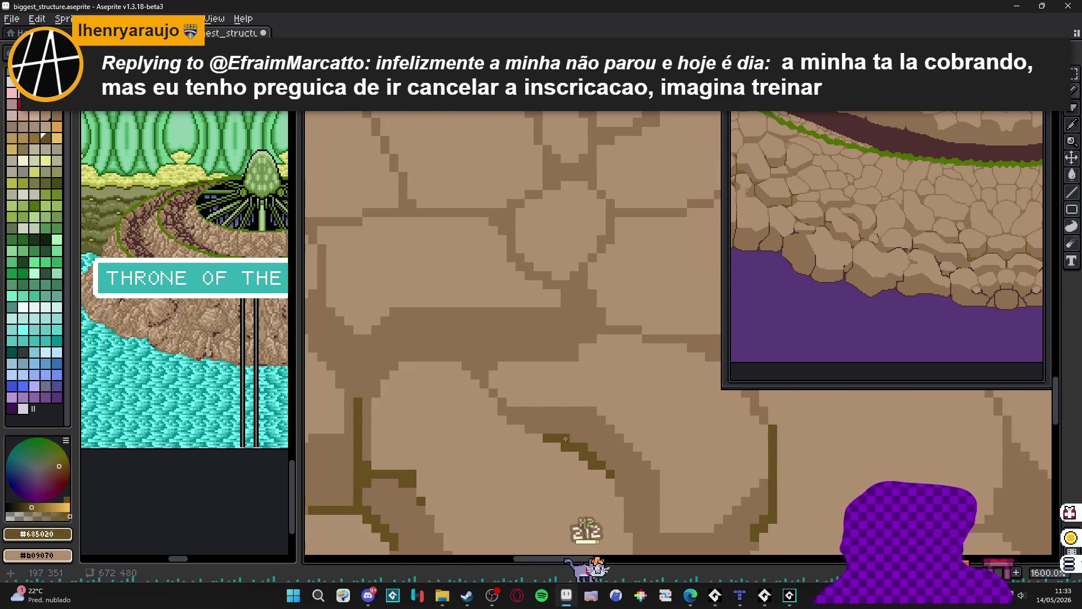
scroll(566, 439, "down", 7)
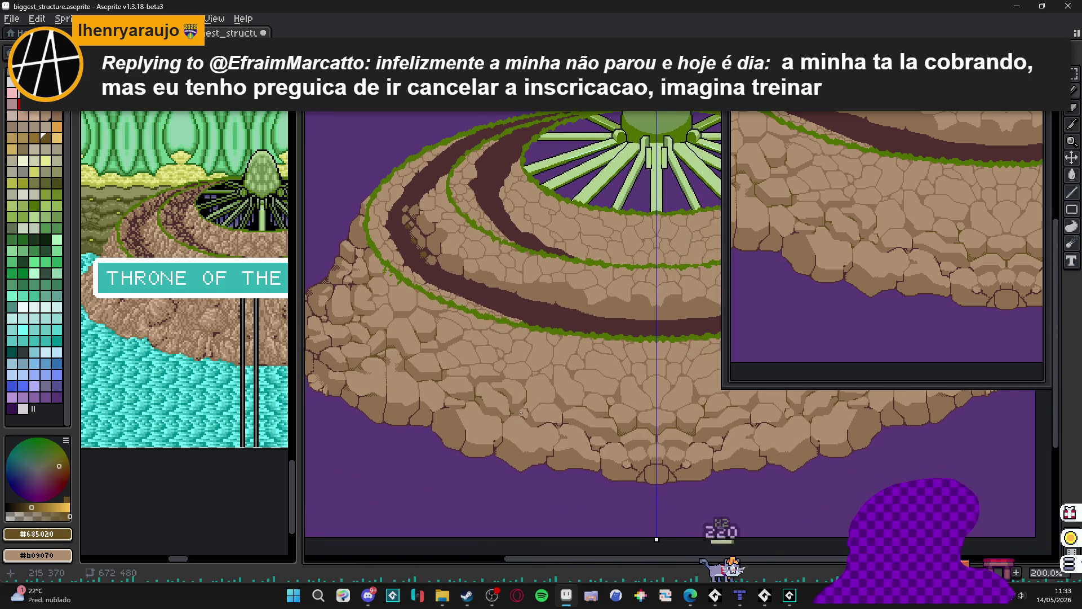
- Shift the view slightly left and eyedrop the mid-brown #907050 from the rocks near the moss ring
left_click_drag(521, 412, 496, 407)
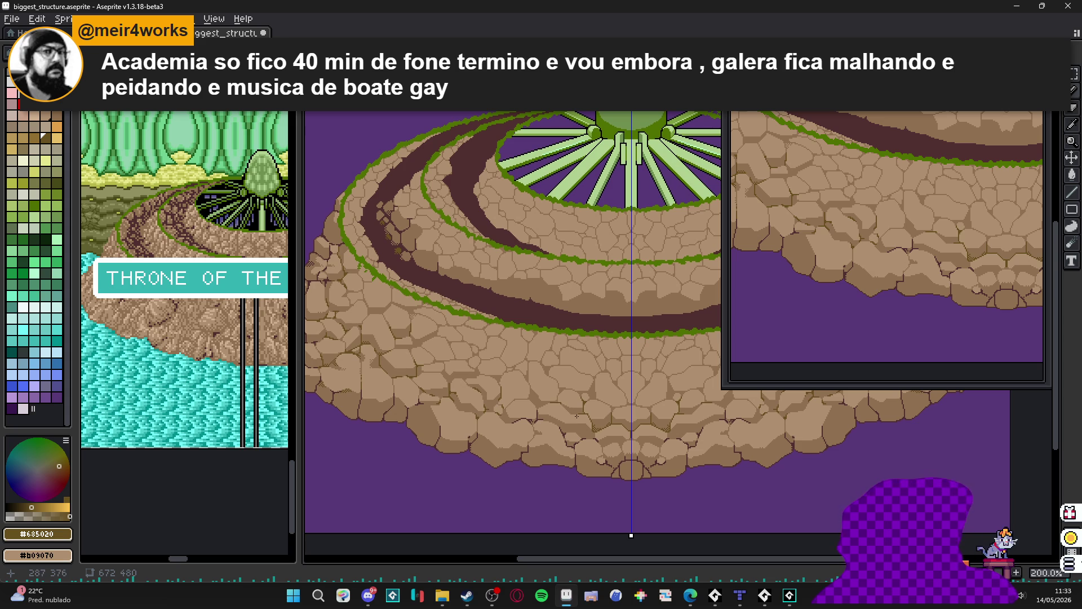
scroll(482, 381, "down", 1)
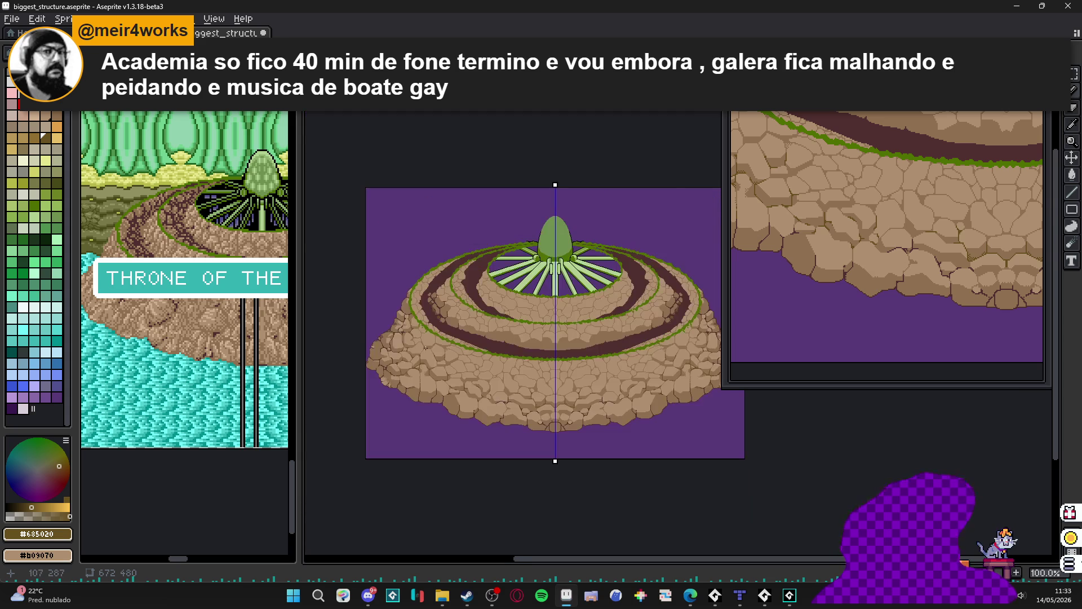
scroll(438, 272, "up", 6)
left_click(438, 272, "alt")
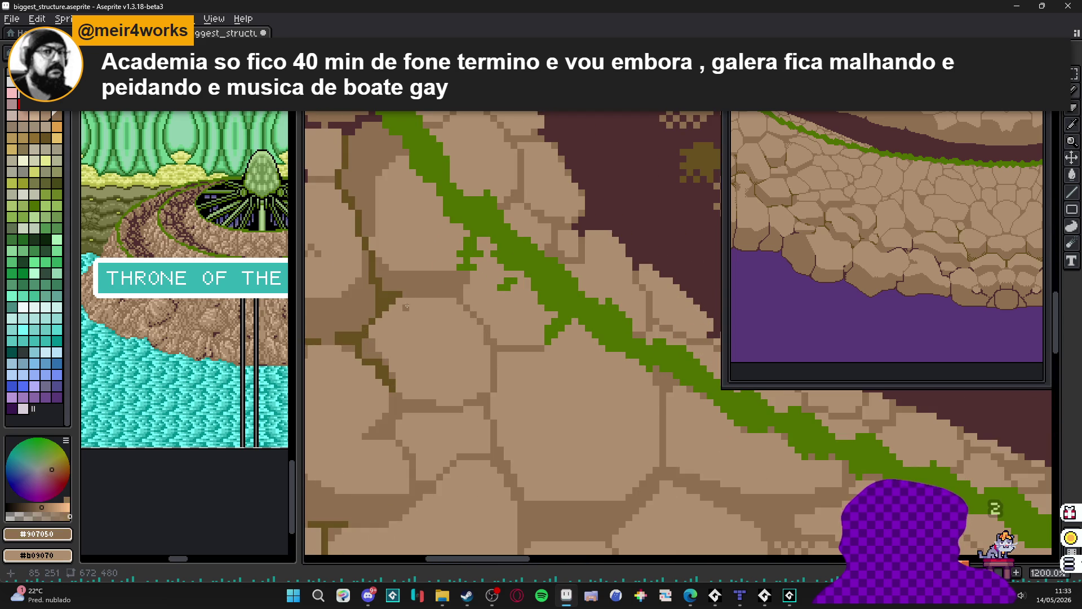
- Draw two crack lines around a stone and fill the enclosed face with the darker shade
left_click_drag(406, 304, 405, 342)
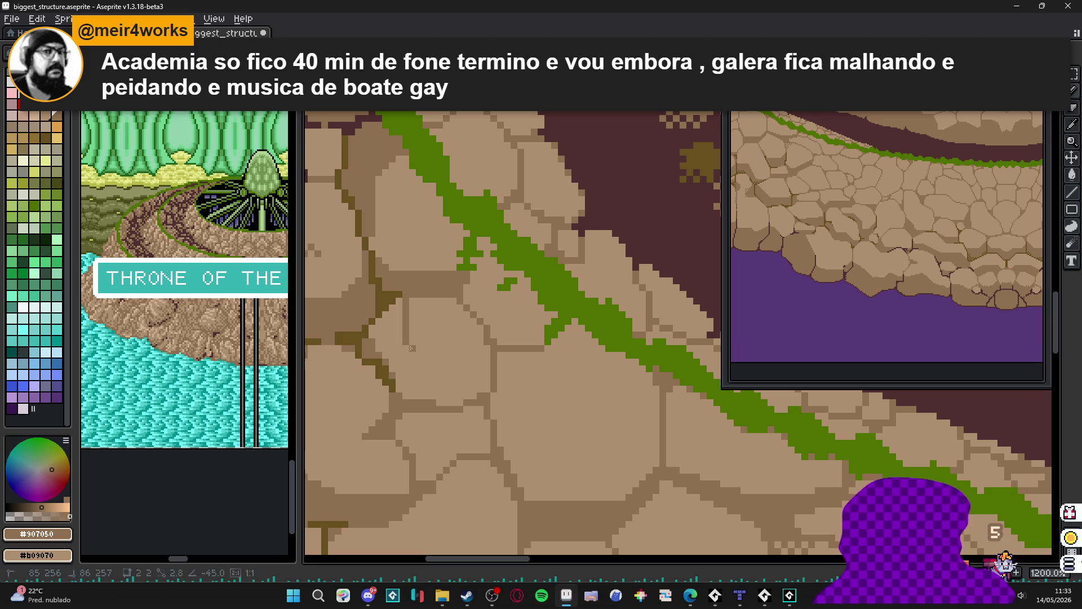
left_click_drag(455, 379, 454, 405)
key("g")
left_click(427, 373)
scroll(427, 373, "down", 5)
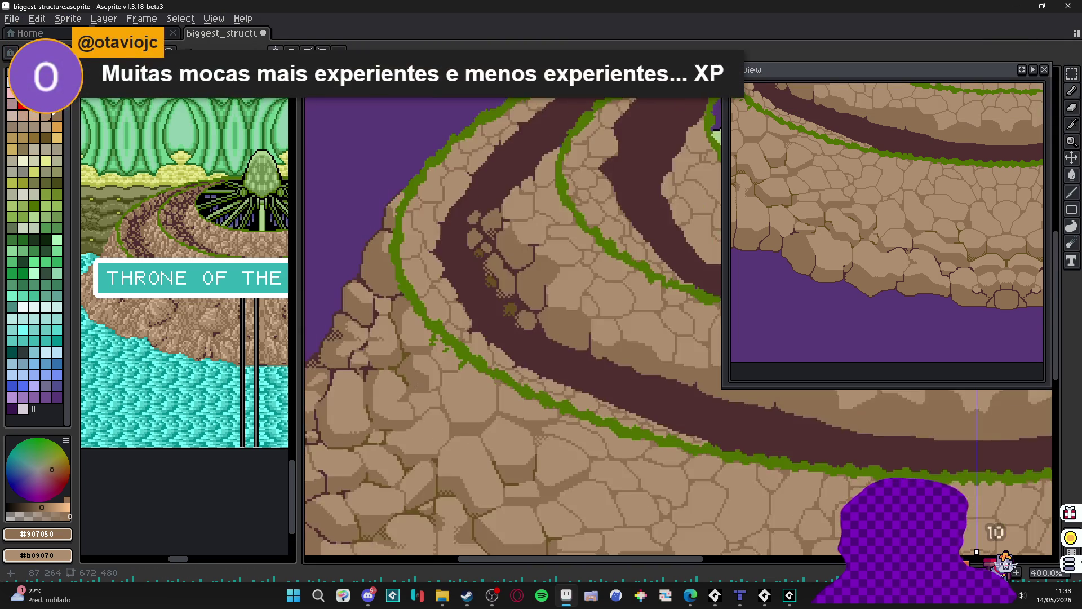
scroll(405, 372, "up", 3)
- Sample the darker brown #685020 and draw a dark horizontal crack across the stones
left_click(409, 396, "alt")
scroll(409, 397, "up", 3)
left_click_drag(409, 393, 484, 387)
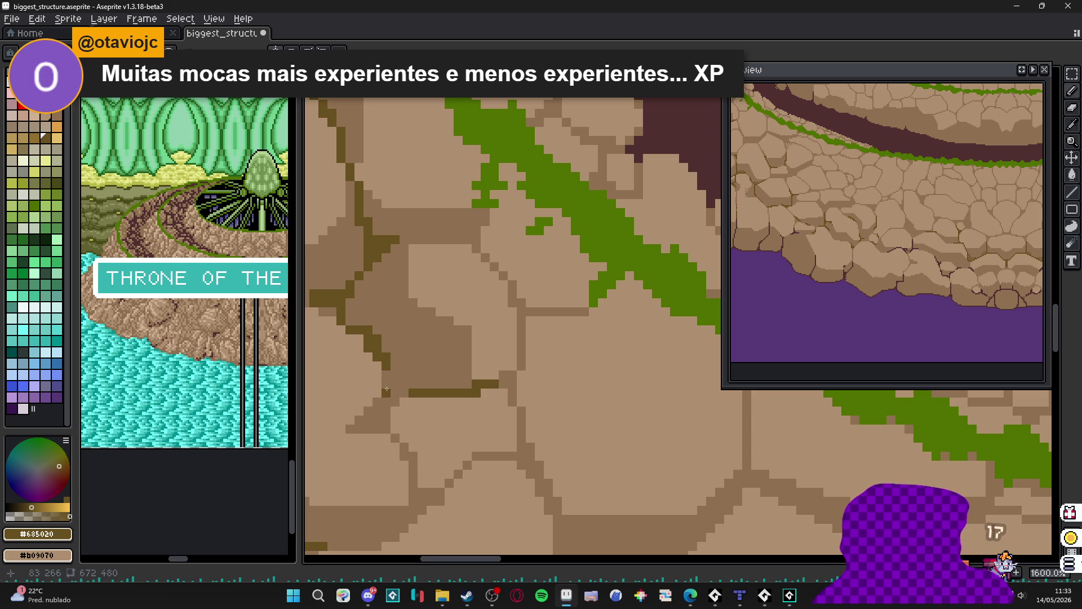
scroll(392, 370, "down", 4)
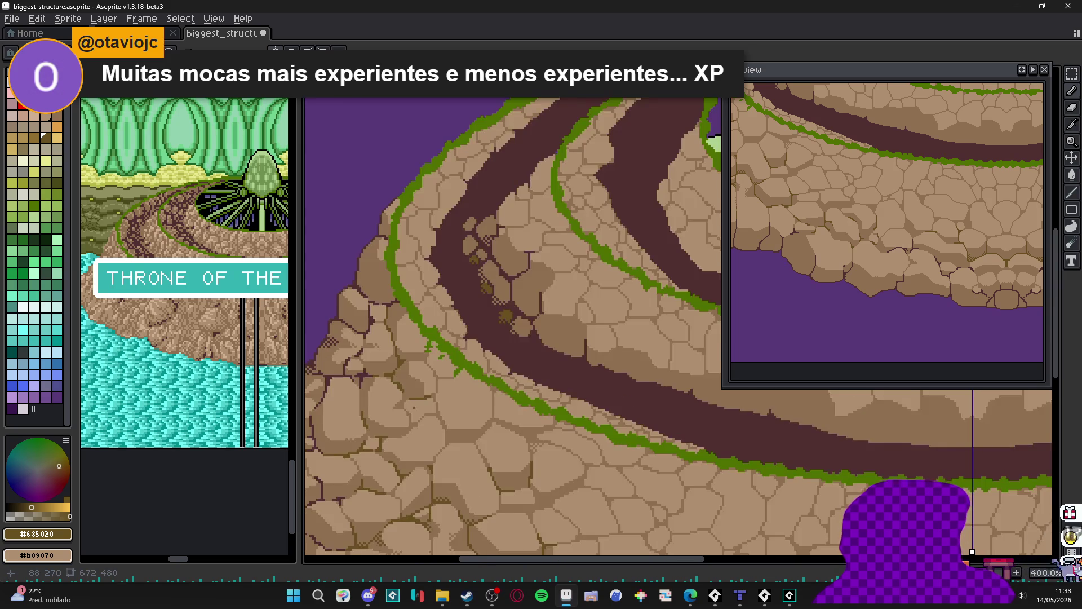
scroll(401, 395, "down", 1)
scroll(405, 421, "up", 1)
scroll(400, 395, "down", 1)
scroll(389, 350, "up", 3)
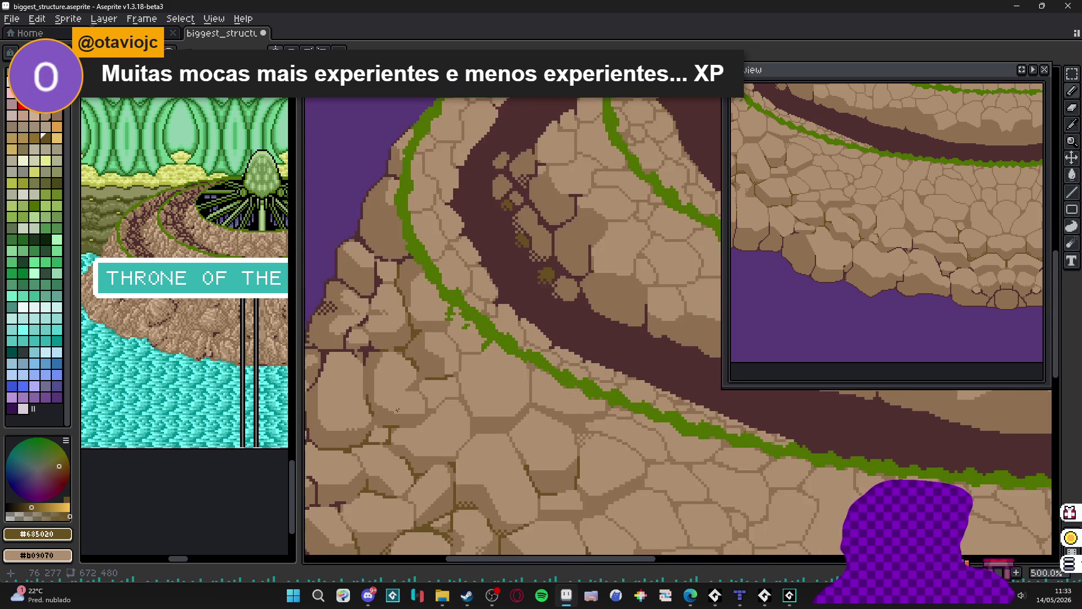
- With #907050, draw a shading line down the stone edge and fill the area beside it darker
left_click(379, 323, "alt")
scroll(379, 323, "up", 3)
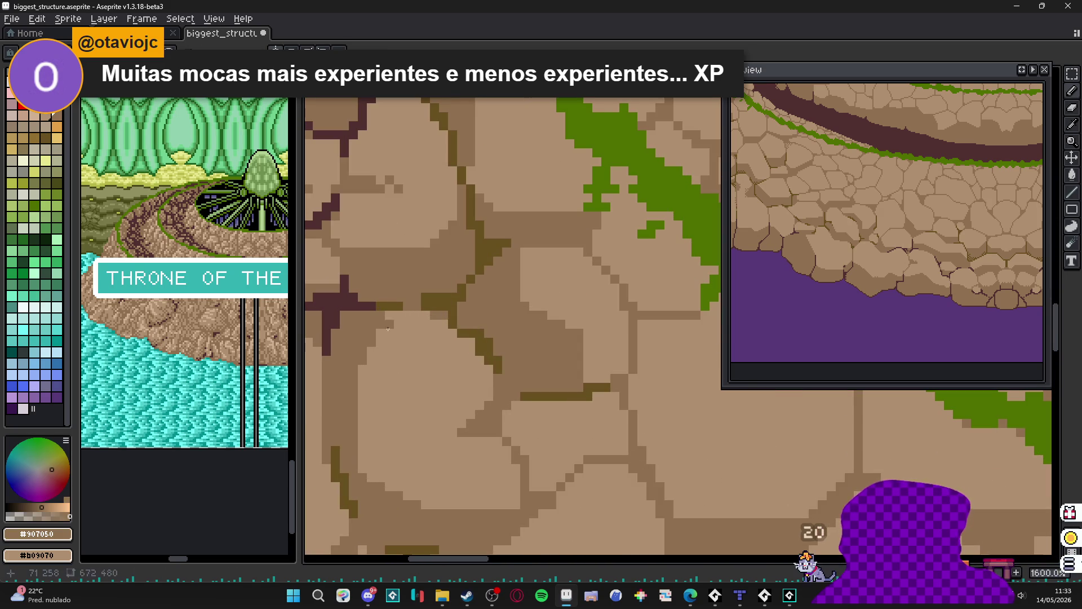
left_click_drag(418, 383, 409, 499)
key("g")
left_click(377, 442)
key("b")
scroll(377, 442, "down", 6)
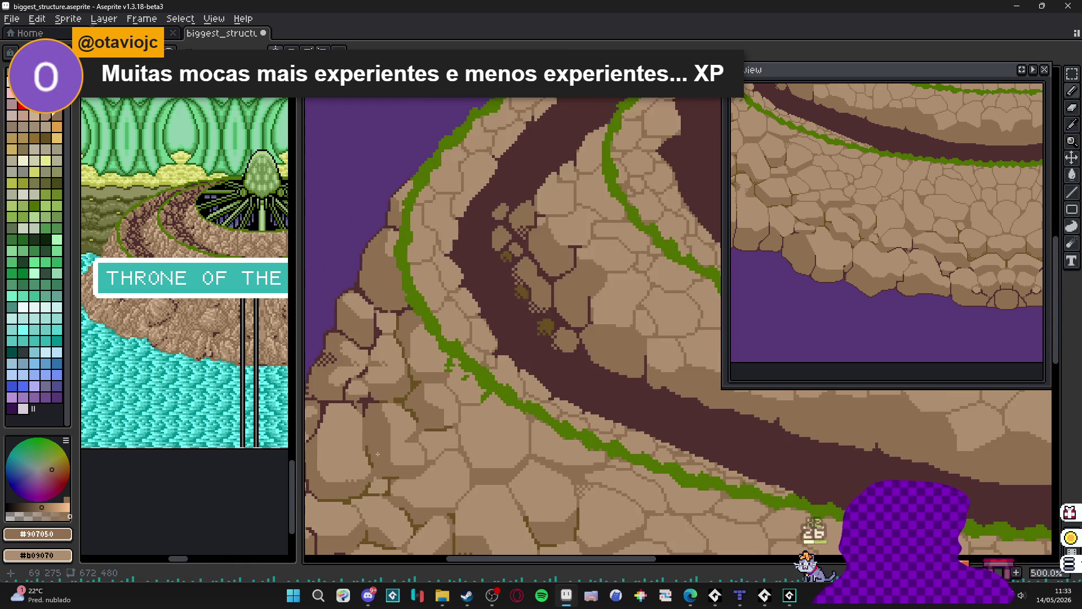
scroll(417, 354, "up", 1)
scroll(417, 353, "up", 4)
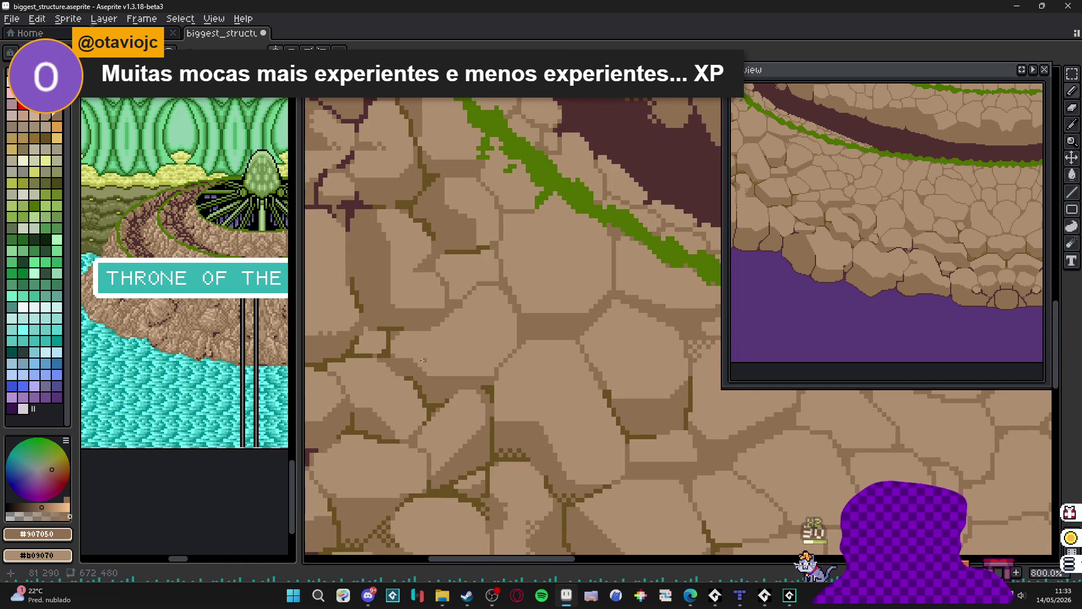
scroll(426, 358, "down", 4)
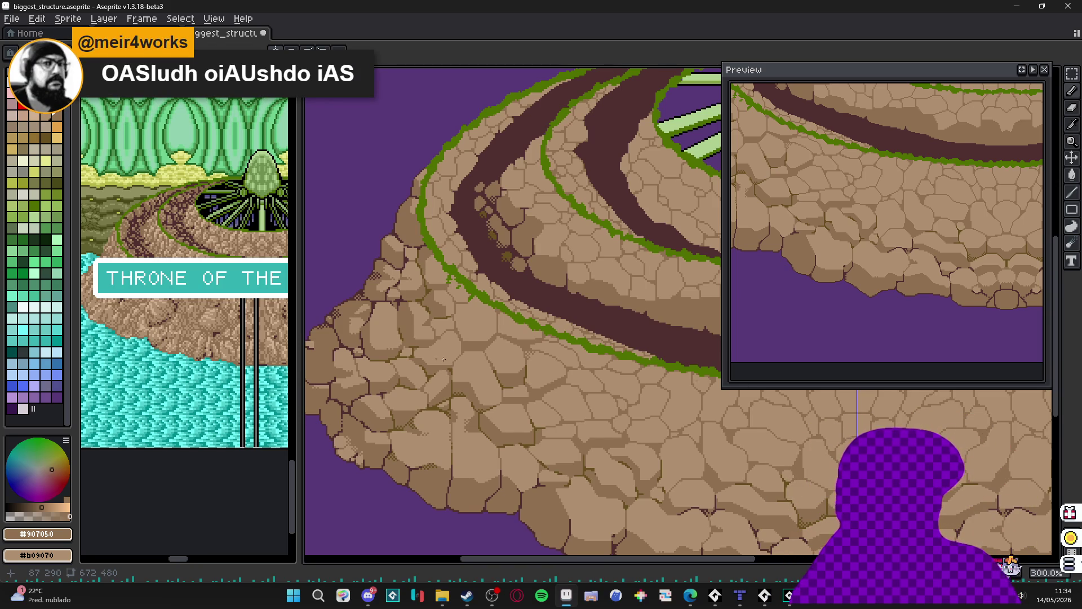
- Draw a straight dark line across the stone and fill the region between the lines and the end notch
scroll(462, 377, "down", 2)
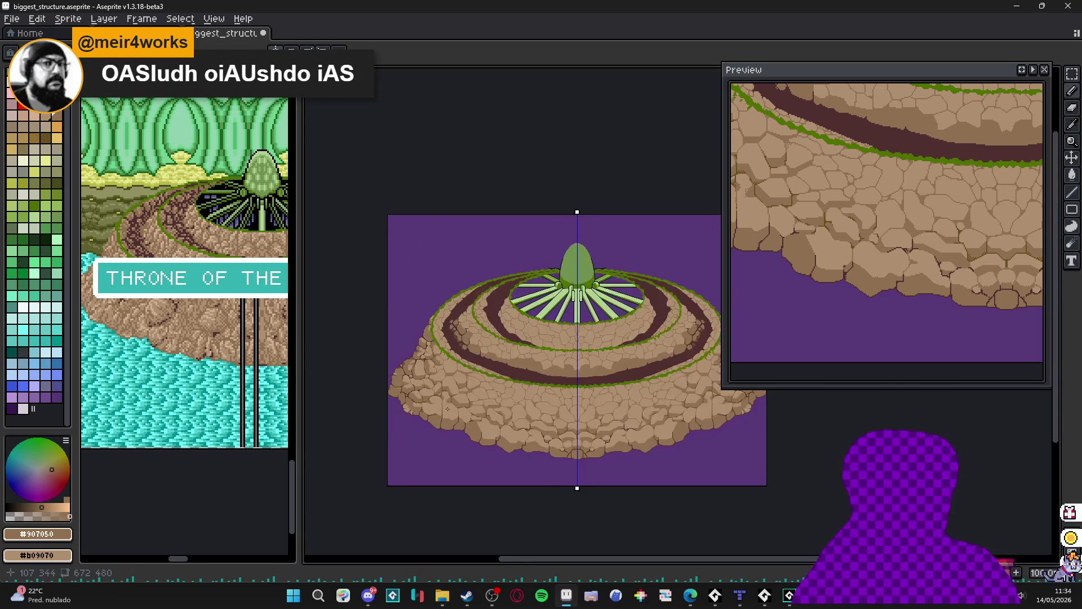
scroll(458, 427, "up", 1)
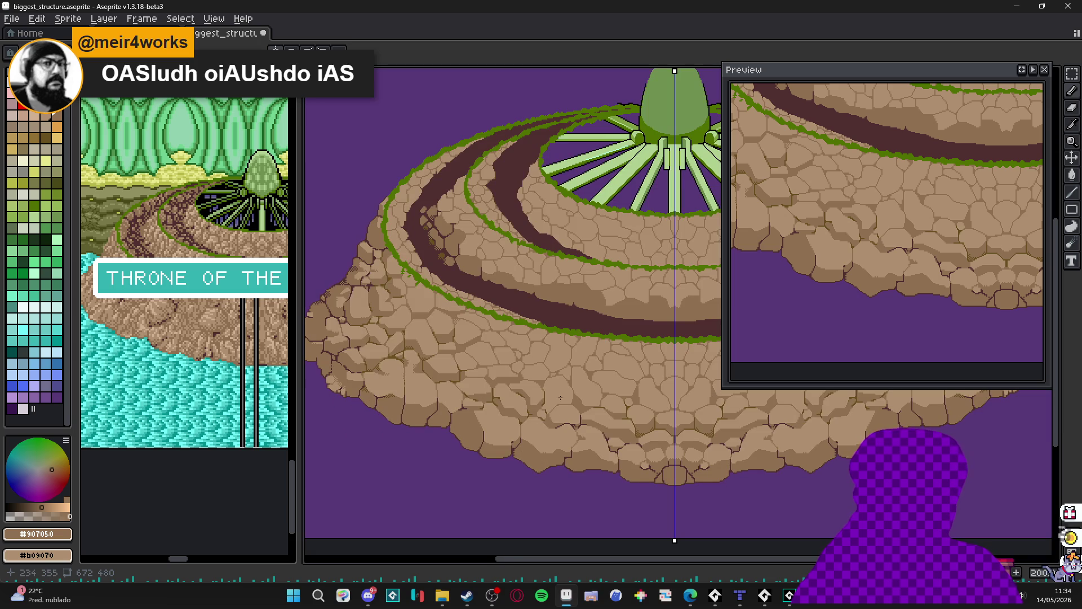
scroll(639, 397, "up", 8)
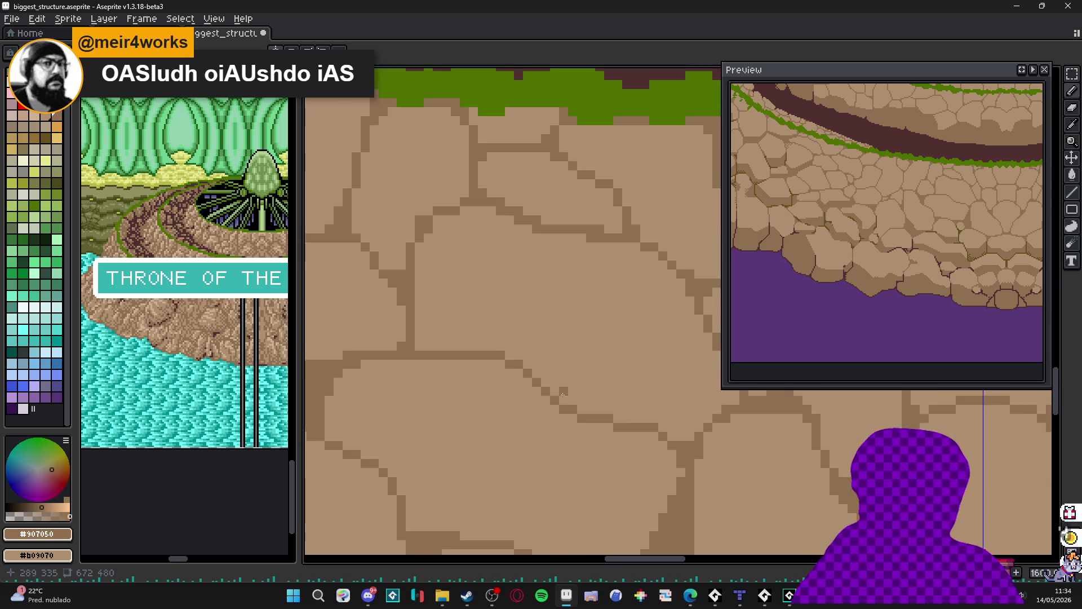
key("l")
mouse_move(455, 406)
left_mouse_down()
mouse_move(634, 400)
mouse_move(664, 434)
mouse_move(705, 377)
mouse_move(693, 429)
left_mouse_up()
key("g")
left_click(638, 411)
key("b")
left_click(658, 407)
- Add shading lines and darken the rock wedge below them, undoing a stray diagonal stroke
key("l")
mouse_move(443, 393)
left_mouse_down()
mouse_move(483, 393)
mouse_move(418, 367)
mouse_move(429, 366)
left_mouse_up()
scroll(472, 401, "down", 7)
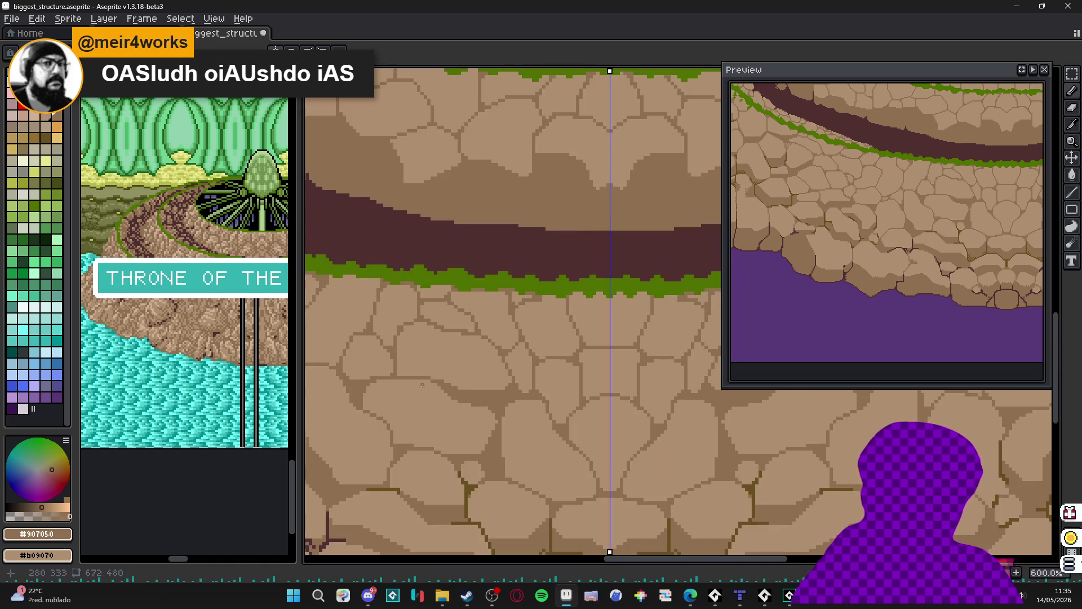
scroll(471, 401, "down", 4)
scroll(579, 387, "up", 6)
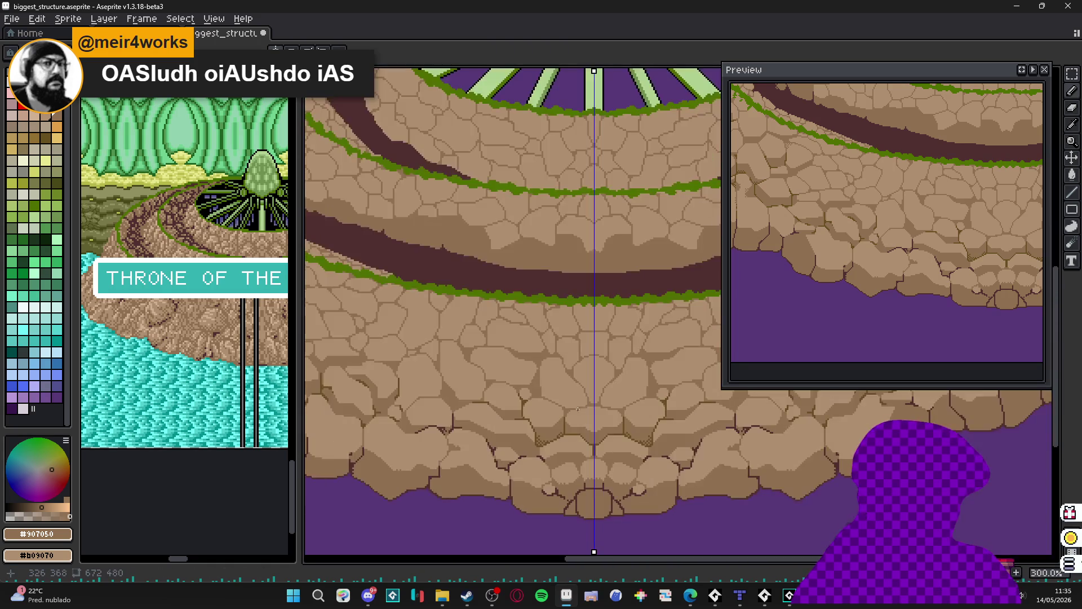
scroll(578, 386, "up", 2)
left_click_drag(560, 388, 649, 388)
key("g")
left_click(600, 414)
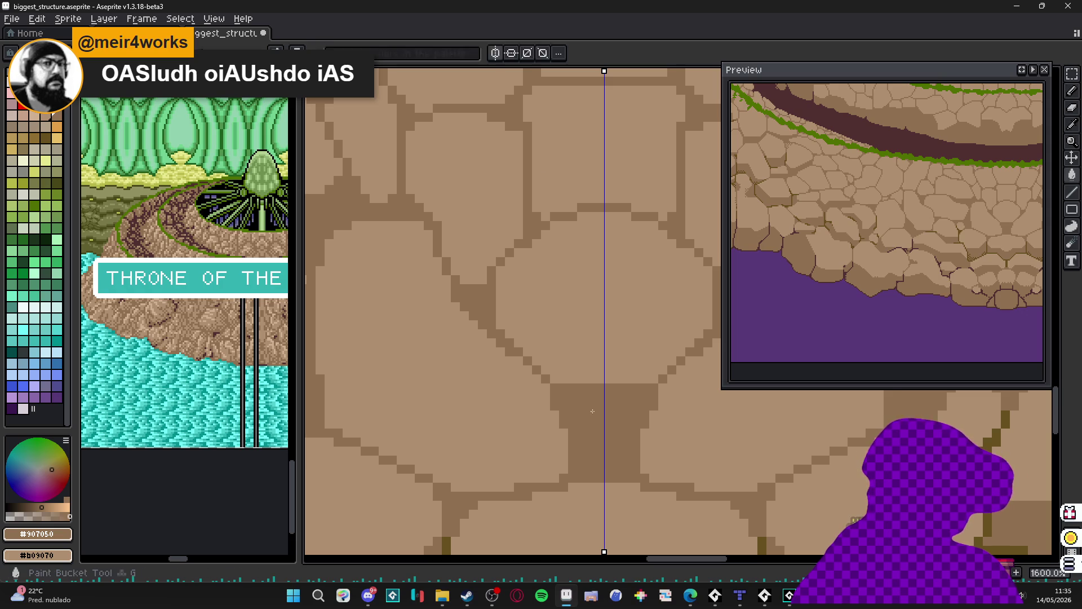
key("b")
mouse_move(556, 380)
left_mouse_down()
mouse_move(502, 330)
mouse_move(564, 379)
left_mouse_up()
key("ctrl+z")
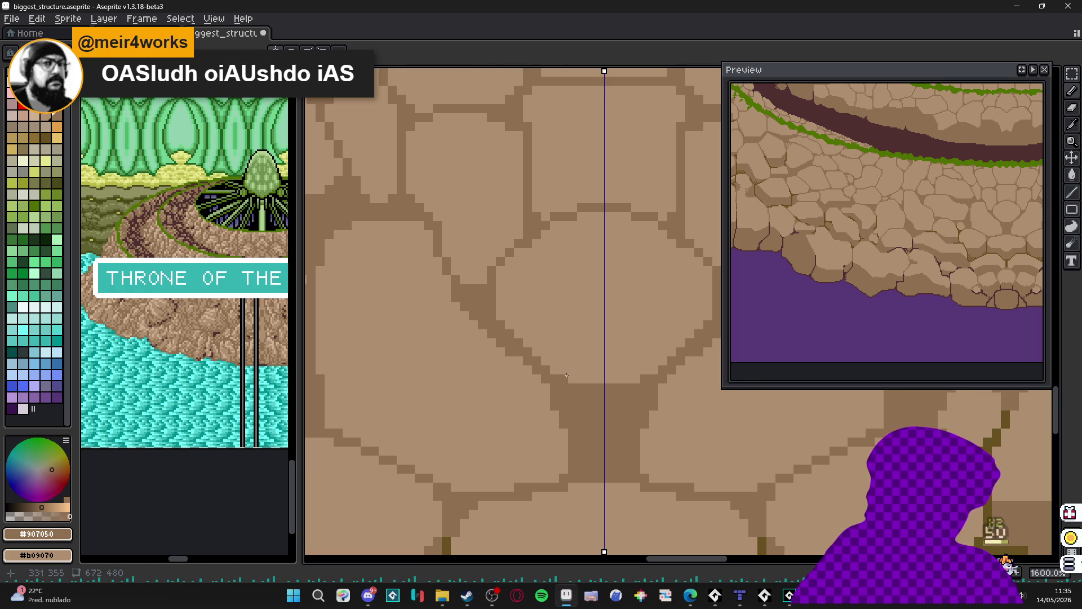
- Sample the dark olive #685020 crack colour from the stones
scroll(573, 372, "down", 1)
scroll(576, 369, "up", 1)
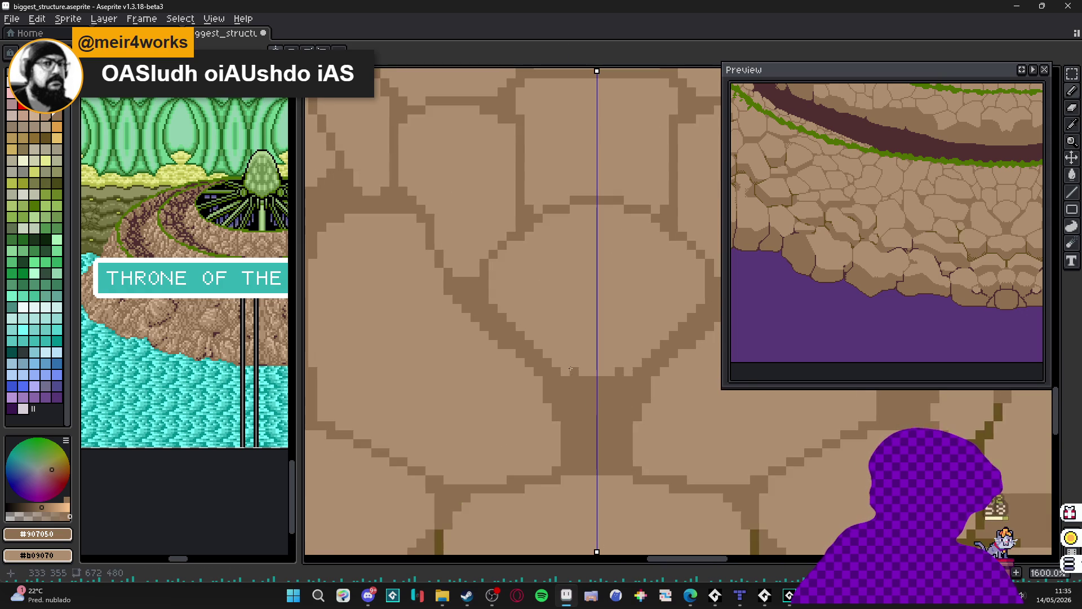
scroll(572, 366, "down", 5)
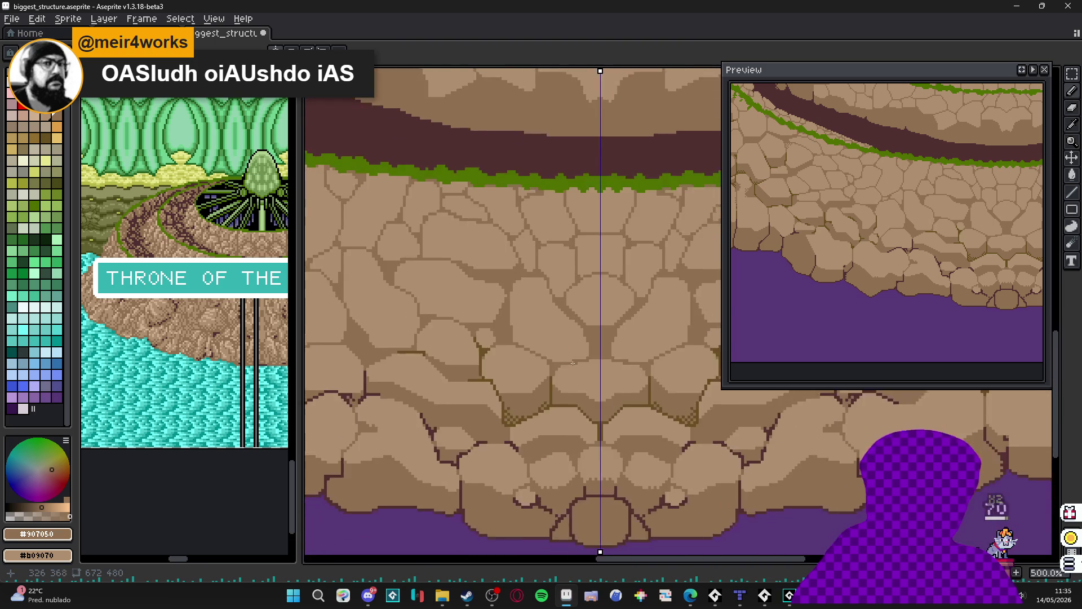
scroll(573, 363, "up", 5)
left_click(565, 402, "alt")
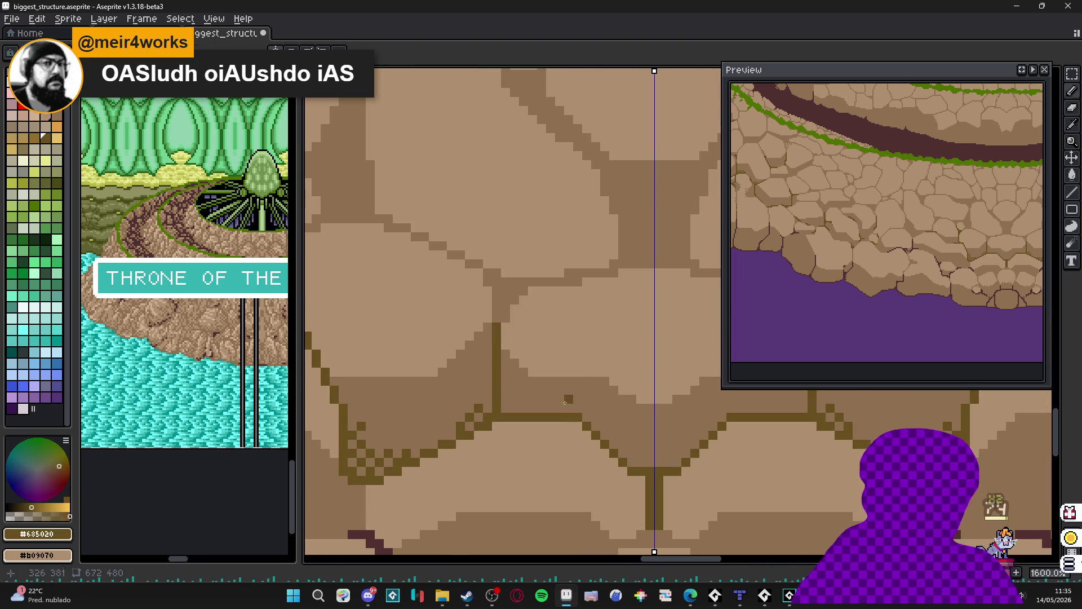
- Draw mirrored dark crack pixels outlining the small stone at the centre front
mouse_move(596, 156)
left_mouse_down()
mouse_move(605, 175)
mouse_move(634, 164)
mouse_move(633, 174)
left_mouse_up()
left_click(603, 183)
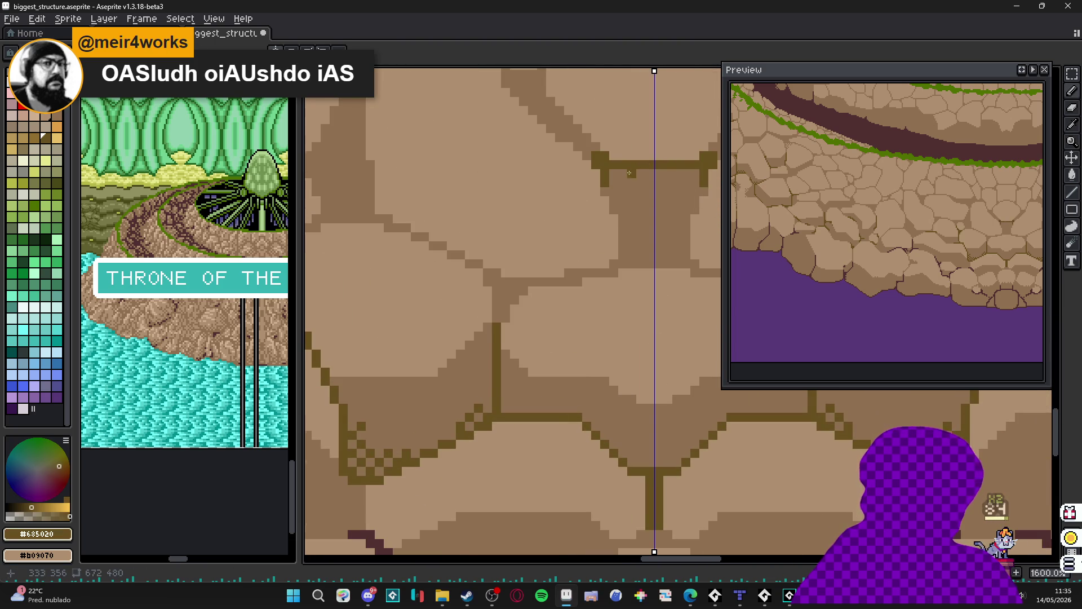
scroll(592, 175, "down", 6)
- Review the lower and left wall, then eyedrop the mid-brown #907050 stone colour
left_click_drag(524, 252, 531, 328)
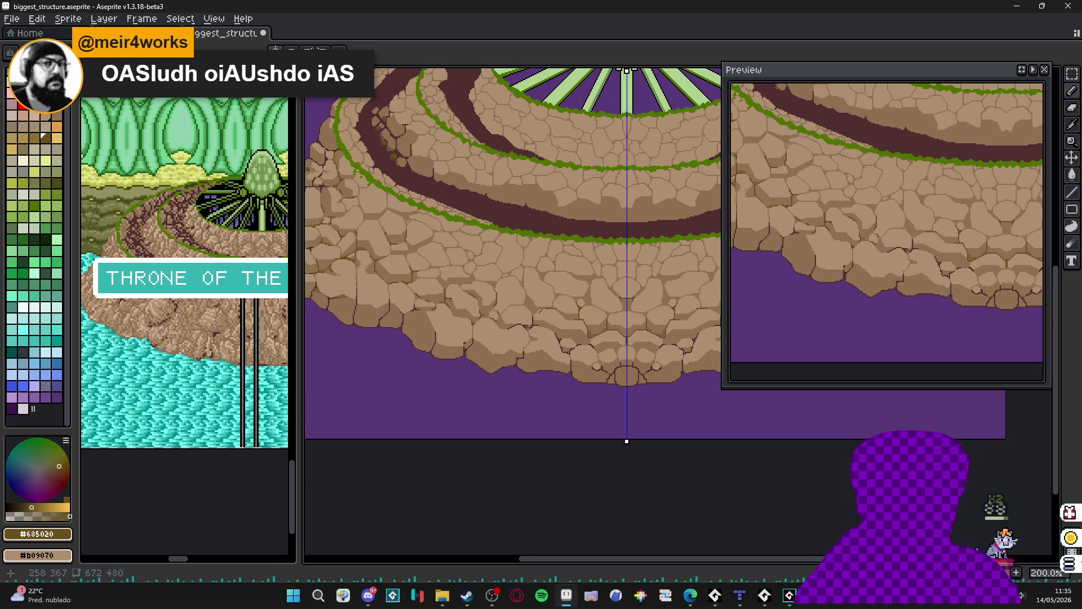
scroll(539, 311, "down", 1)
scroll(455, 315, "up", 3)
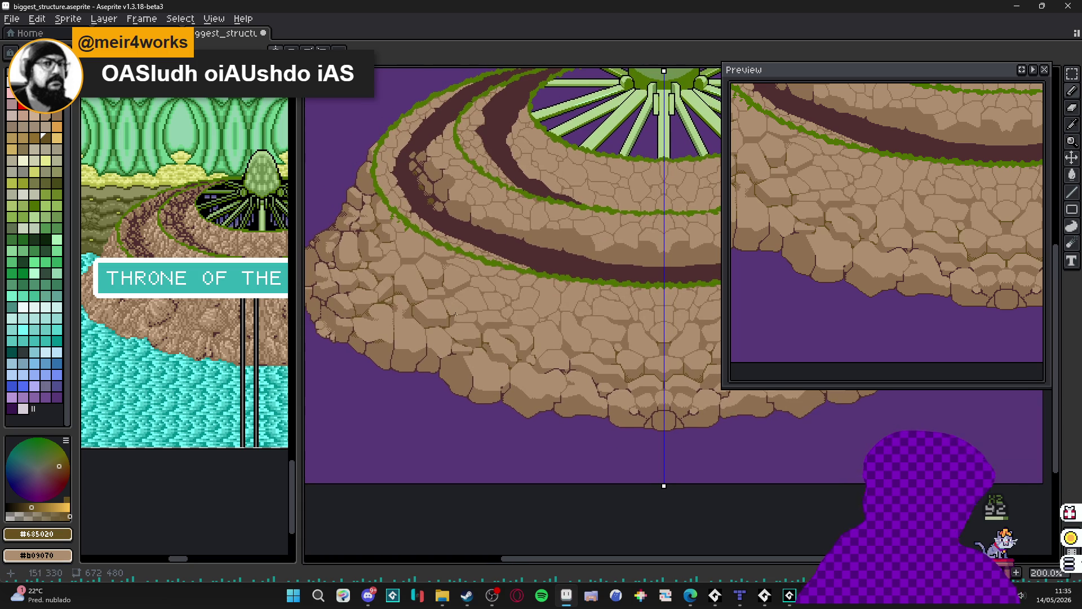
scroll(445, 327, "down", 1)
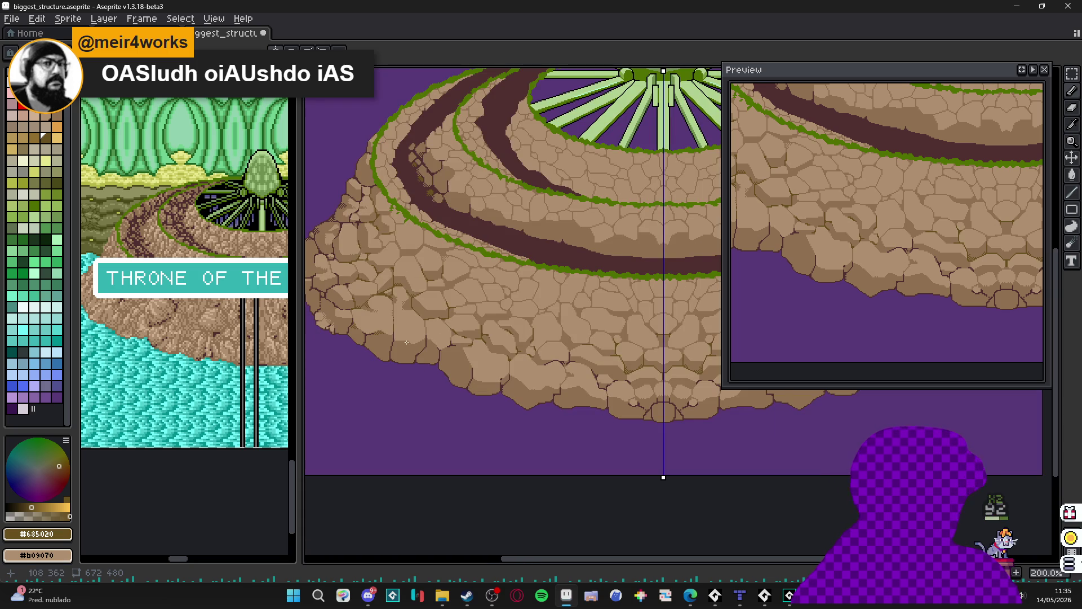
scroll(417, 341, "up", 1)
scroll(447, 346, "down", 1)
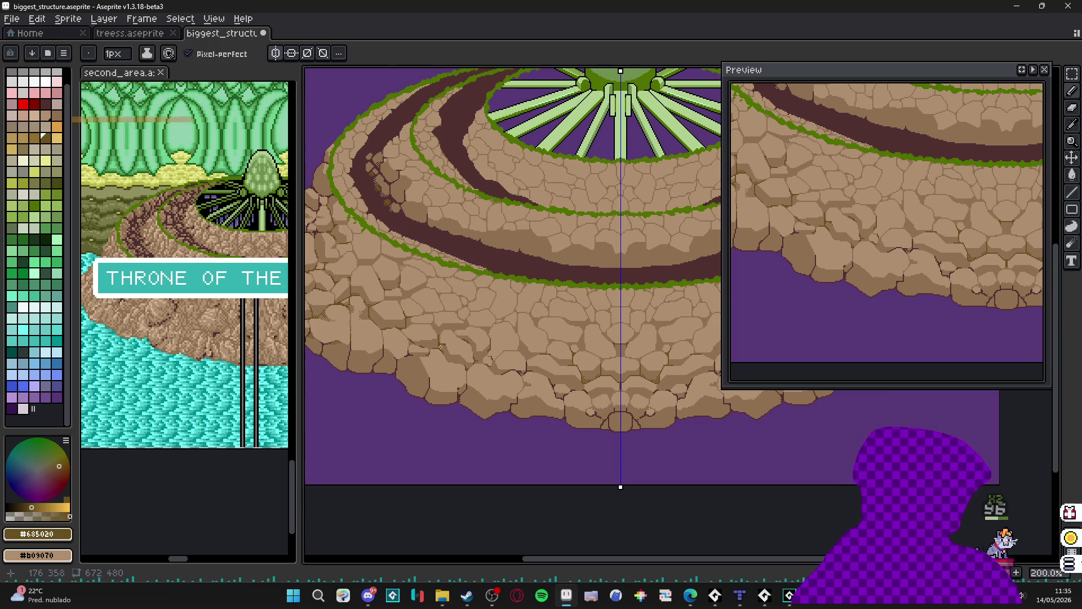
scroll(462, 323, "down", 1)
scroll(479, 314, "up", 1)
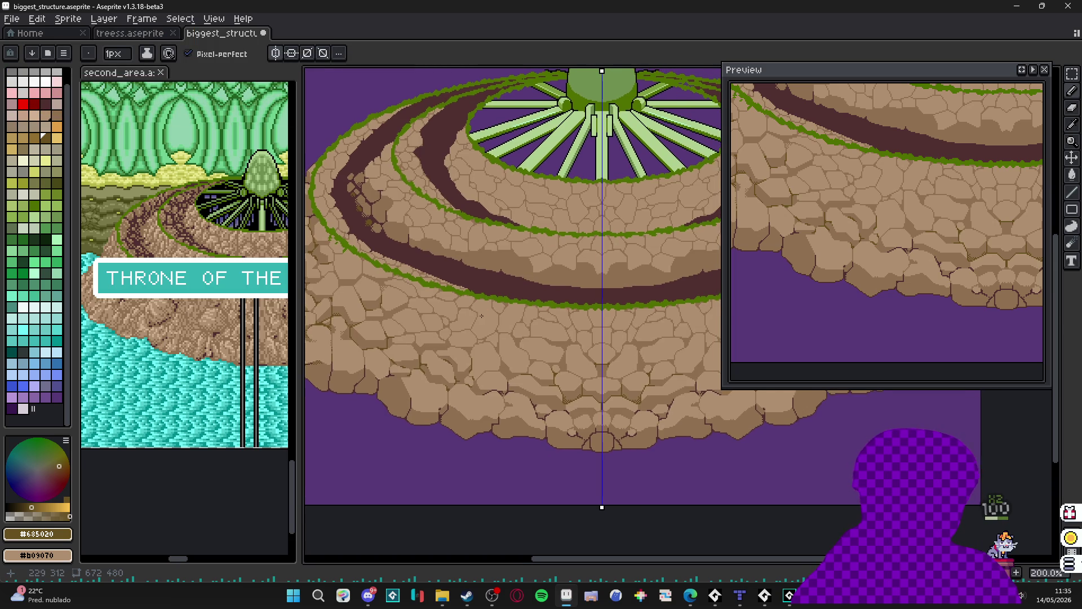
scroll(499, 314, "down", 1)
scroll(523, 294, "up", 1)
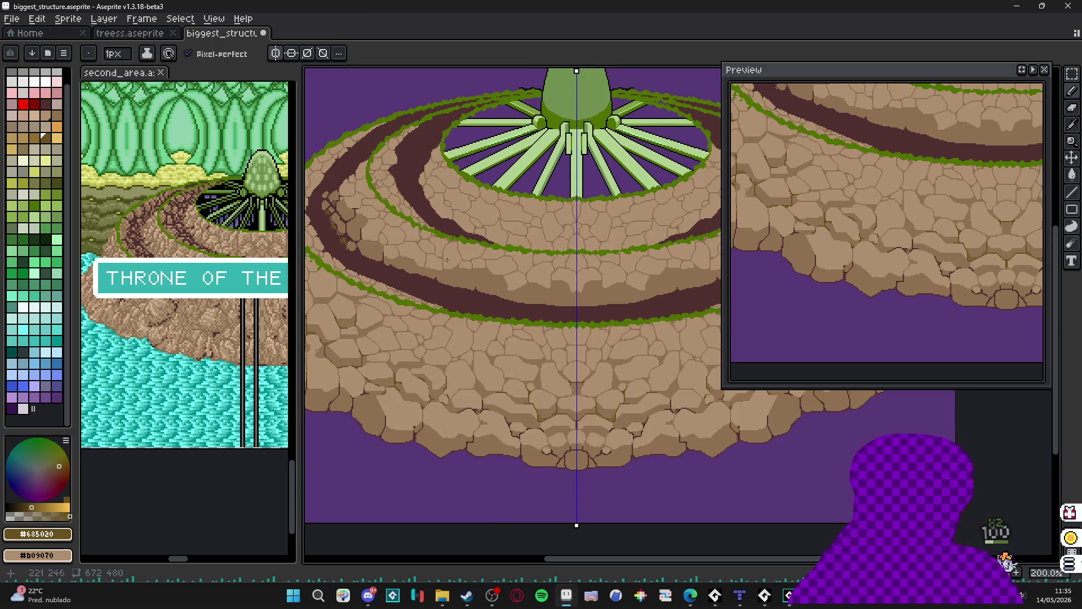
left_click_drag(447, 260, 478, 270)
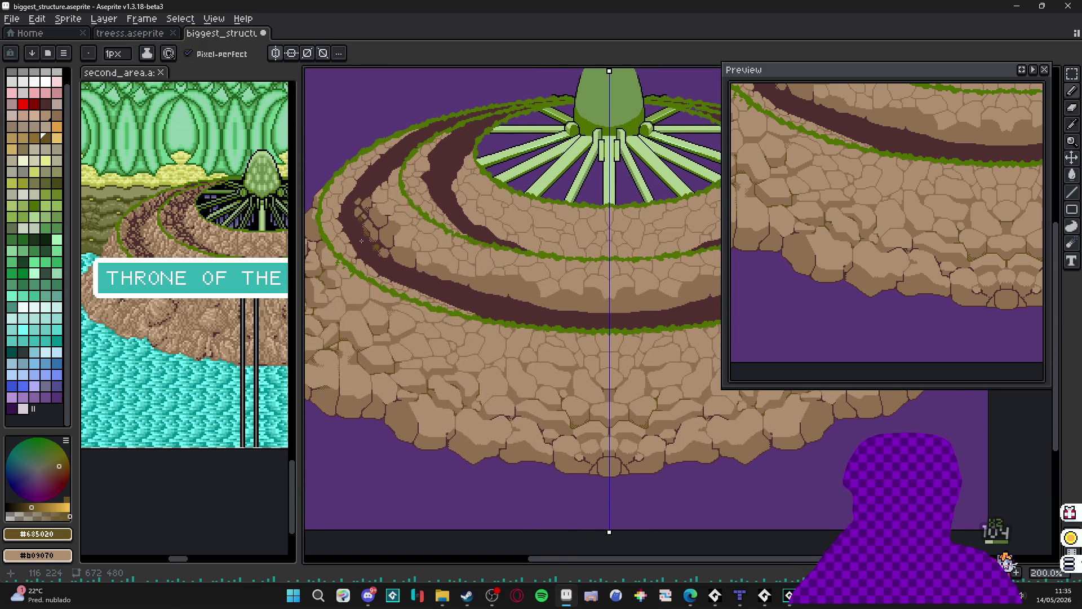
scroll(361, 240, "down", 1)
scroll(374, 235, "up", 1)
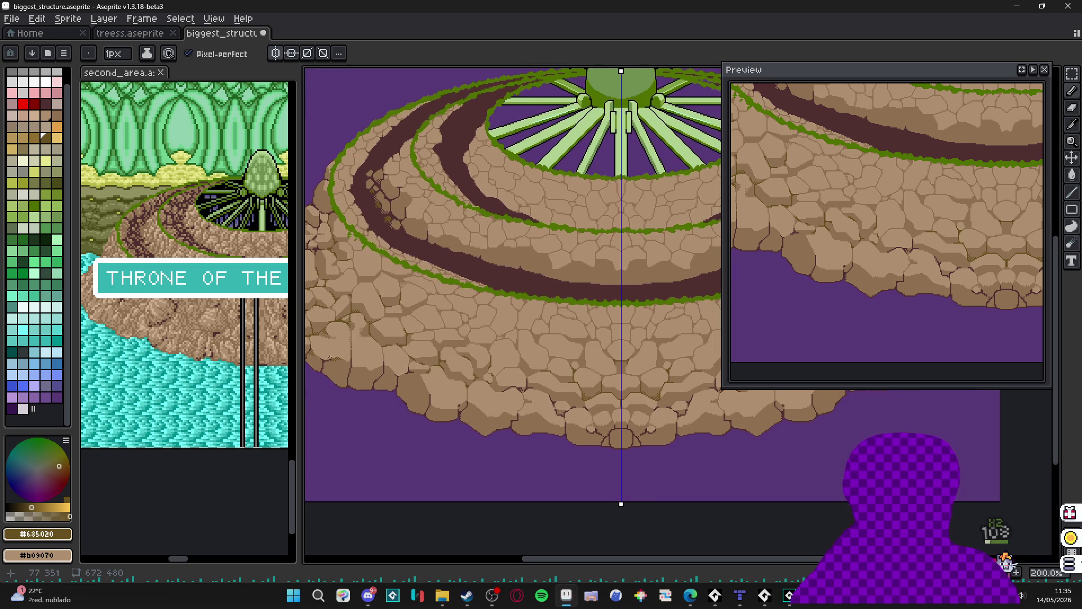
left_click_drag(345, 373, 419, 344)
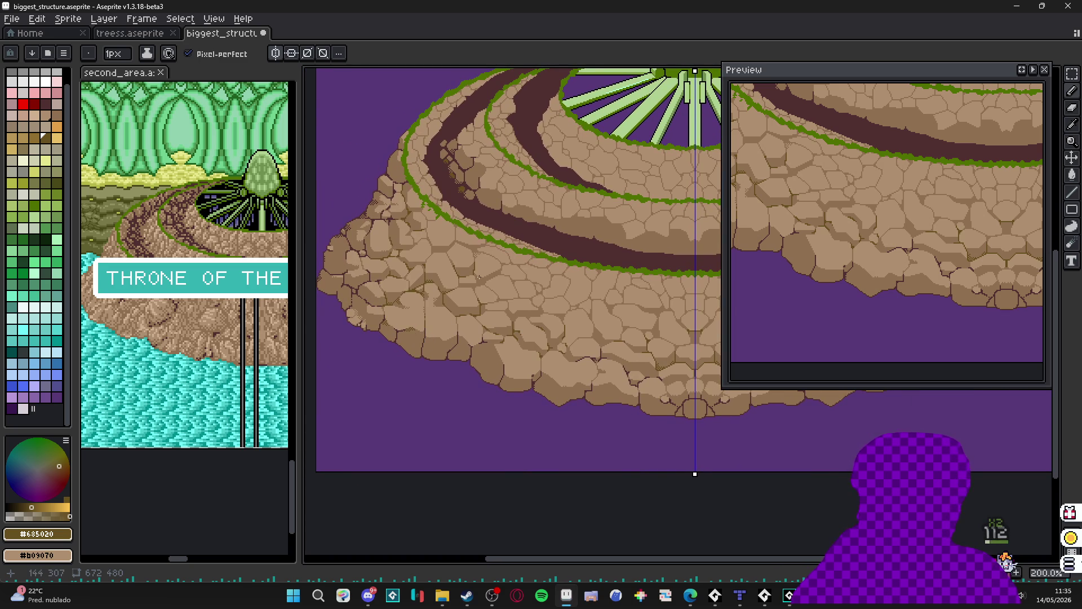
scroll(490, 273, "up", 5)
left_click(427, 372, "alt")
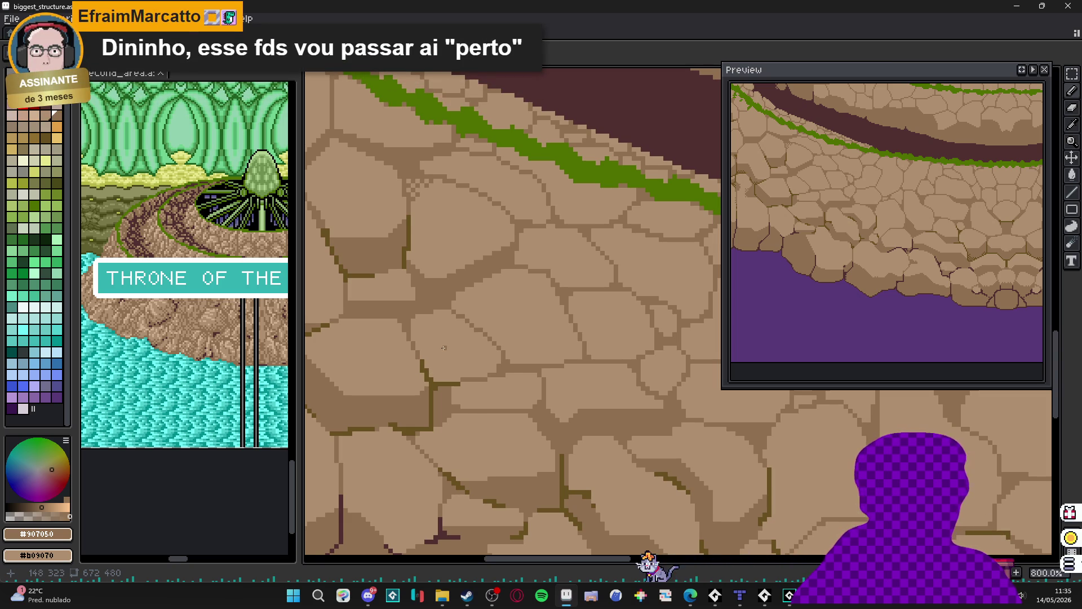
- Draw a thin crack between stones and sample the dark olive #685020 outline colour
scroll(444, 352, "up", 2)
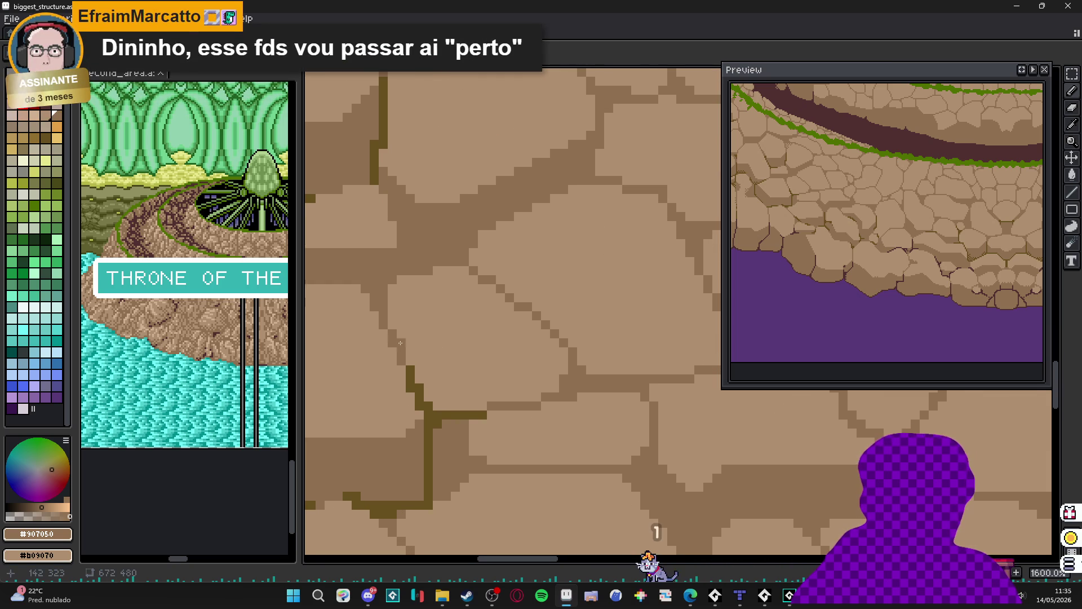
mouse_move(395, 335)
left_mouse_down()
mouse_move(440, 369)
mouse_move(531, 406)
left_mouse_up()
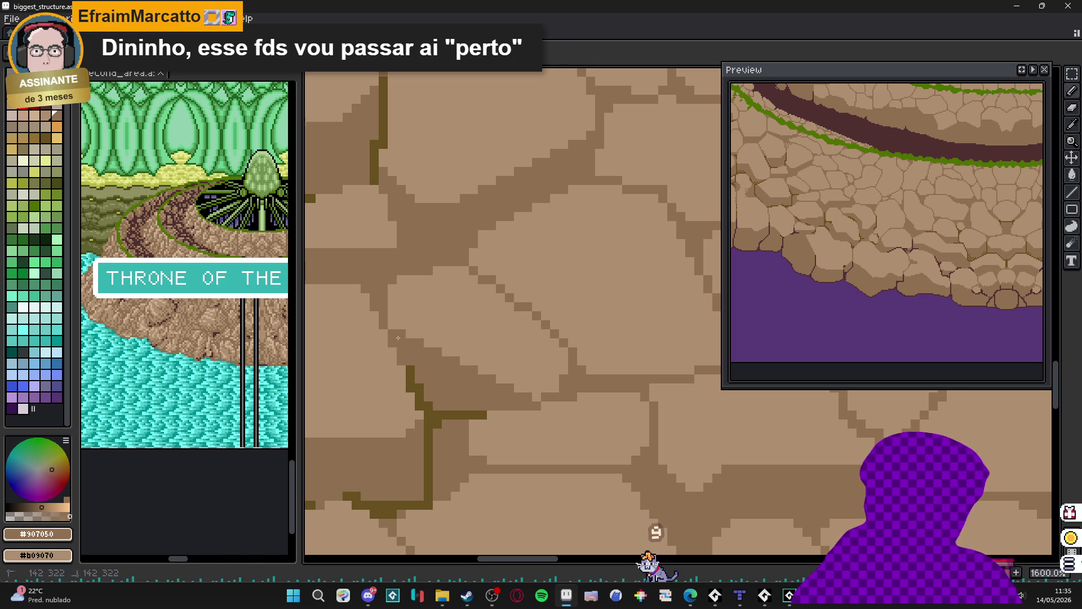
scroll(503, 369, "down", 1)
scroll(504, 370, "up", 1)
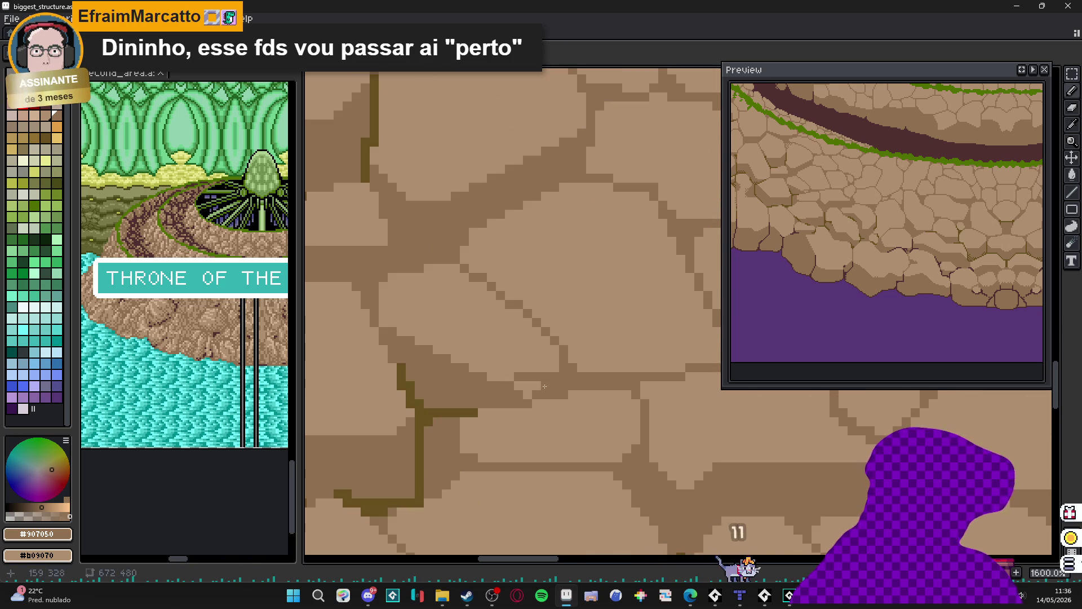
scroll(533, 377, "down", 1)
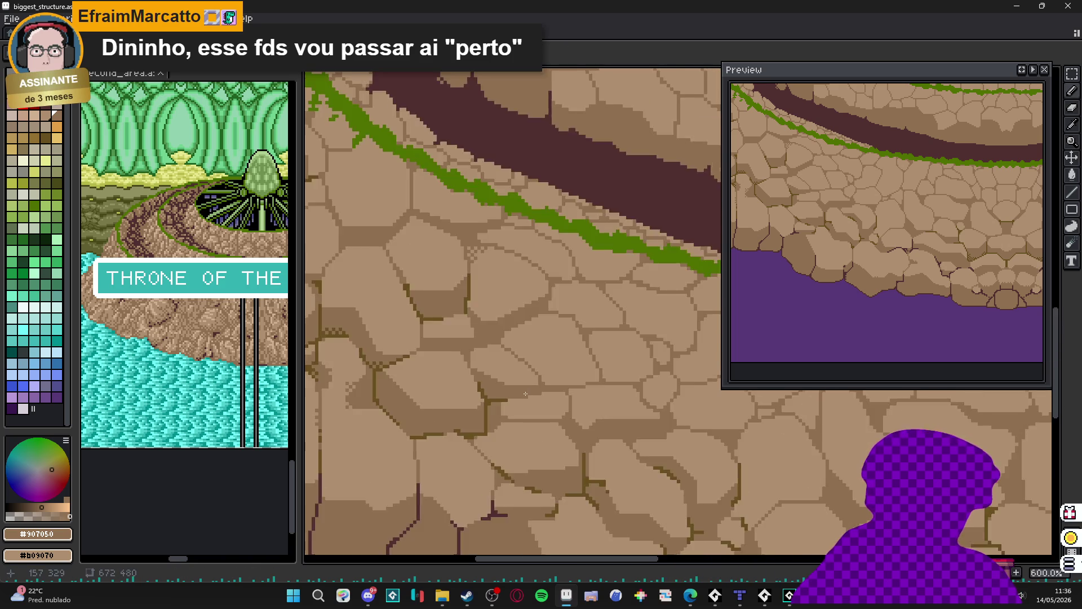
scroll(541, 372, "up", 1)
scroll(530, 378, "down", 1)
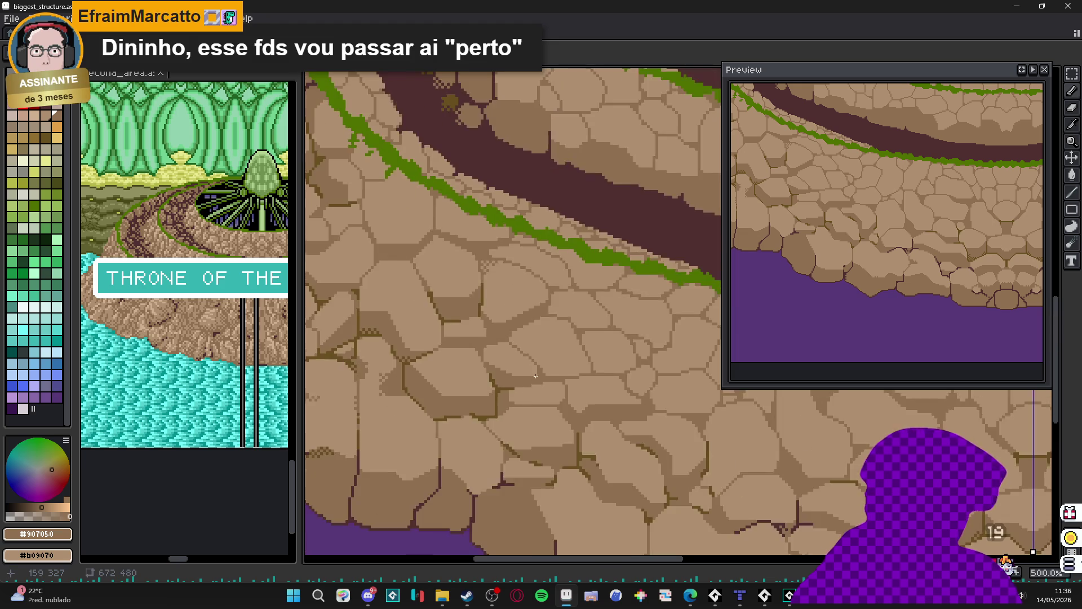
scroll(509, 392, "up", 1)
left_click(481, 398, "alt")
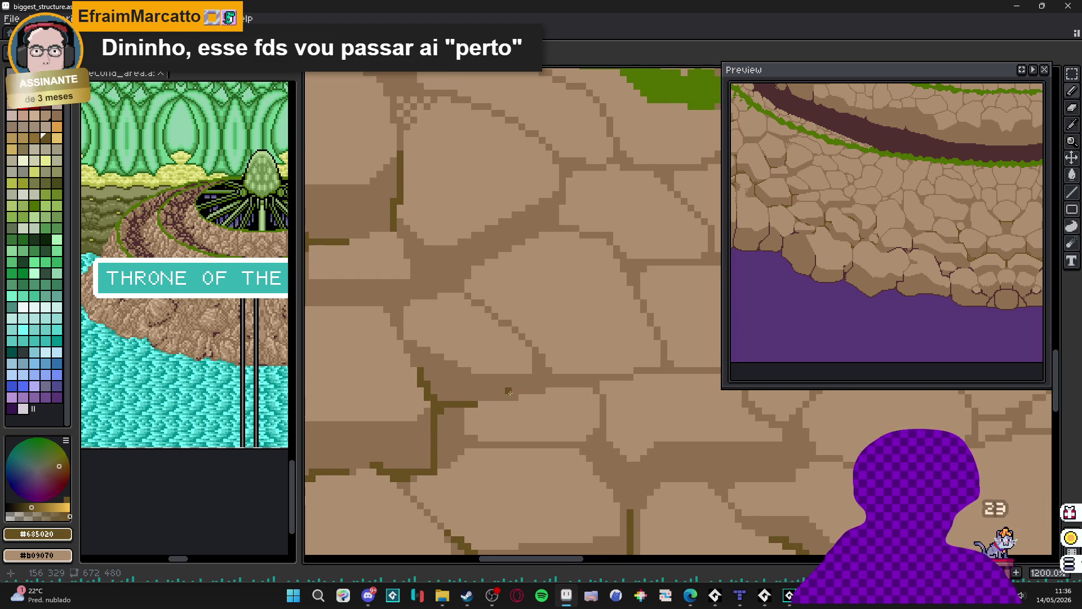
left_click(509, 392)
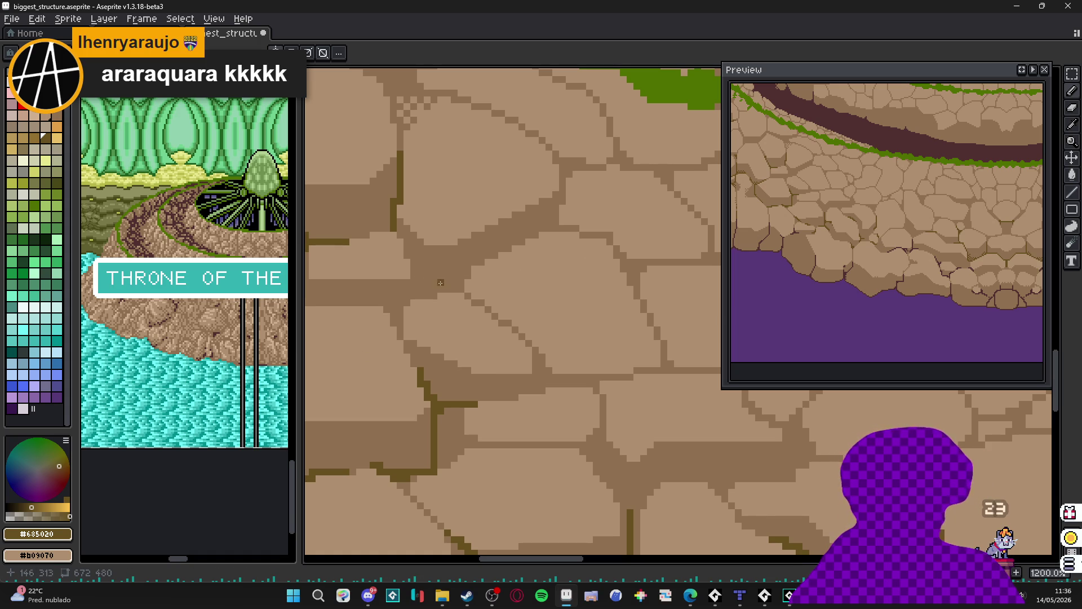
- Extend the dark olive outline along a stone edge below the moss ring
scroll(507, 289, "down", 2)
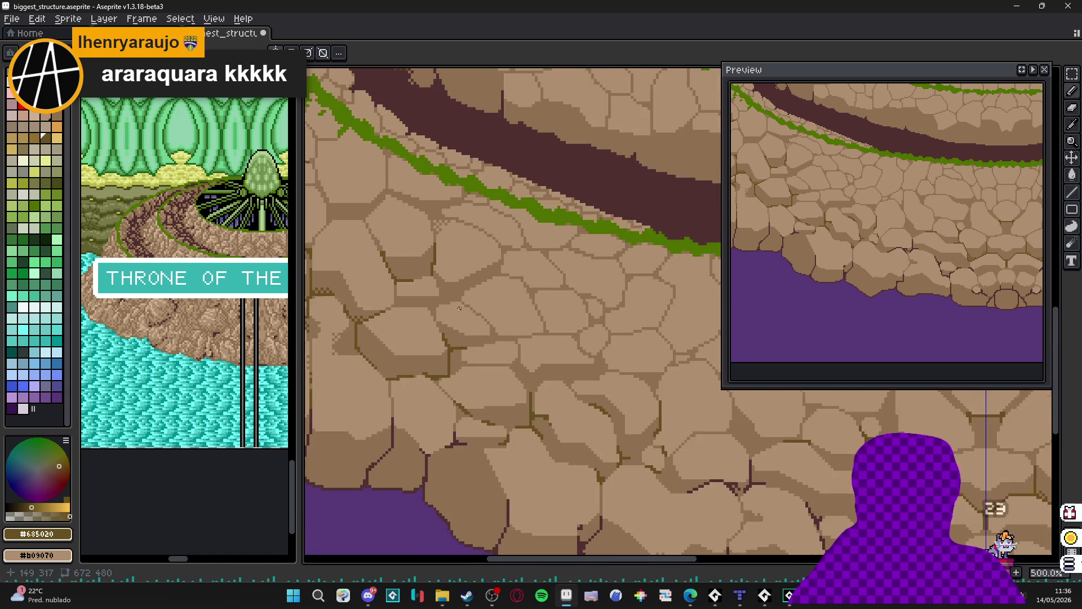
scroll(425, 242, "up", 2)
scroll(425, 254, "up", 3)
mouse_move(425, 258)
left_mouse_down()
mouse_move(425, 246)
mouse_move(446, 315)
left_mouse_up()
scroll(451, 321, "down", 6)
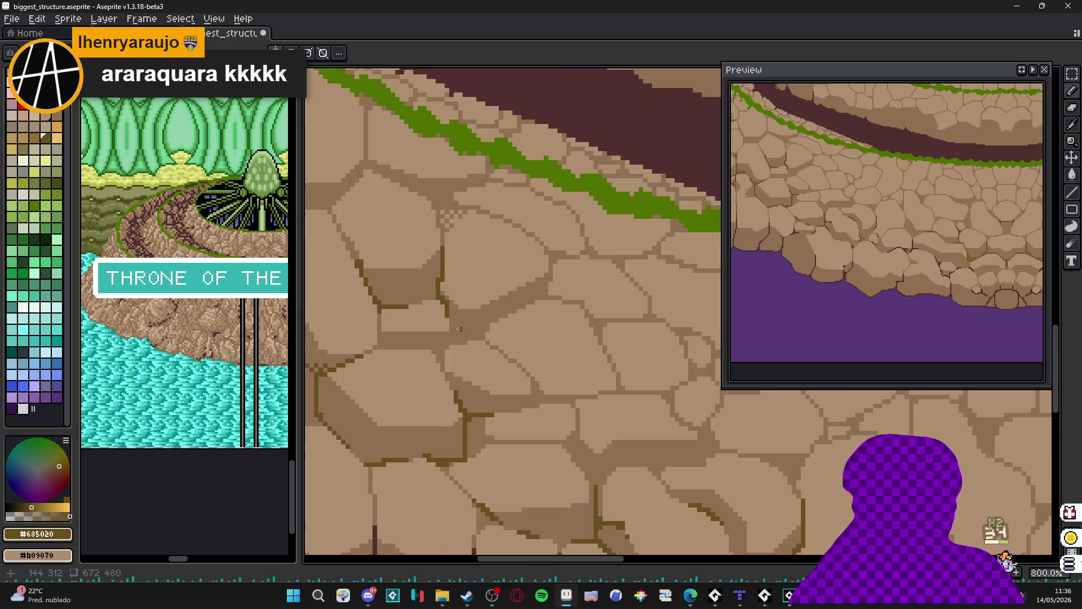
scroll(449, 309, "up", 4)
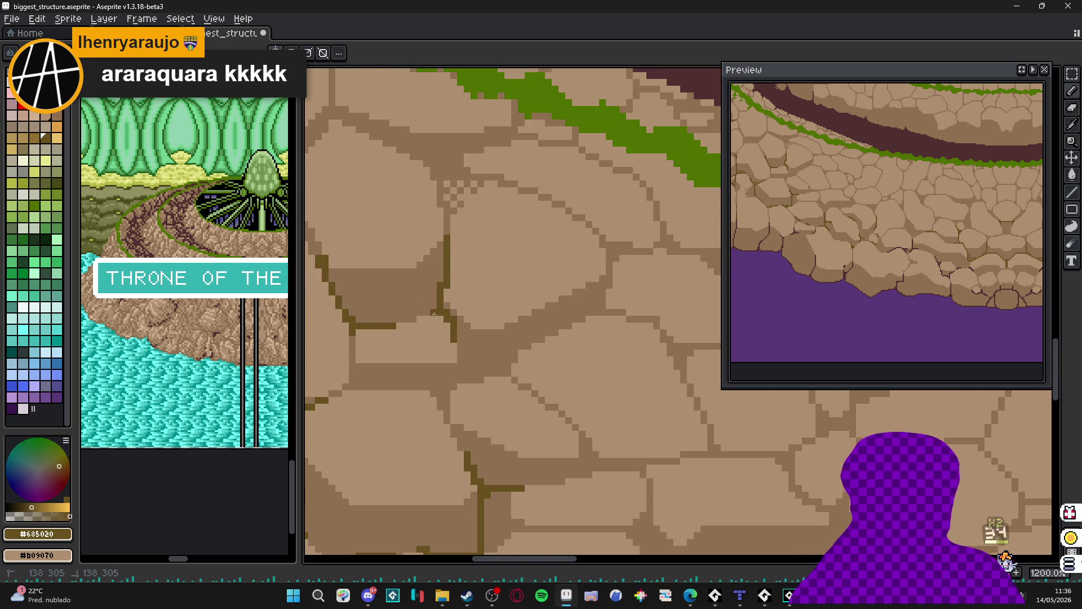
scroll(445, 326, "down", 5)
- Paint a short dark olive line along another stone joint and run it up the stone's side
left_click_drag(469, 343, 459, 330)
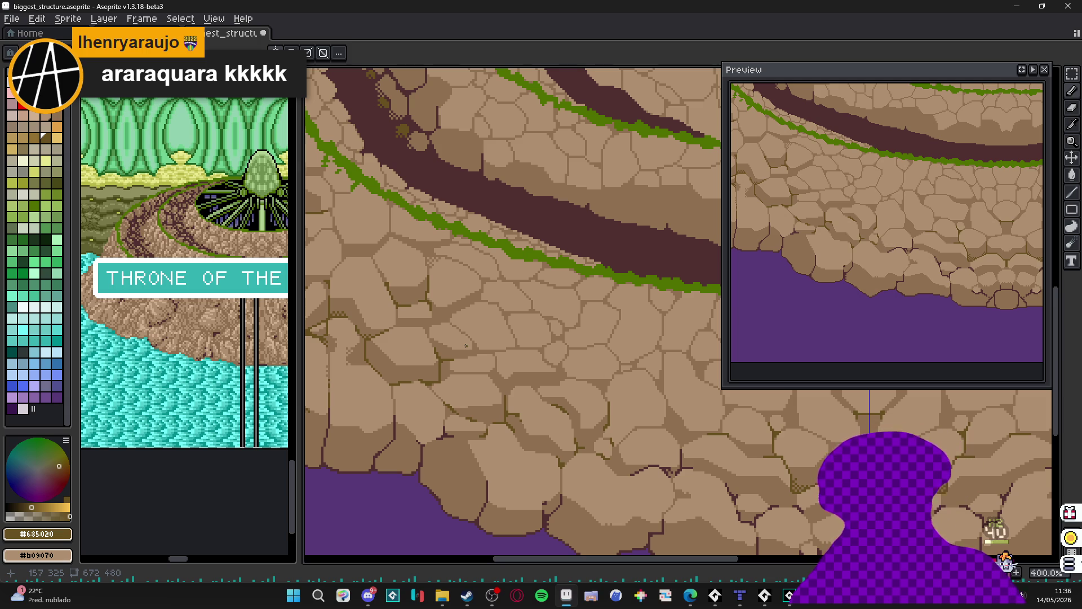
scroll(421, 417, "up", 8)
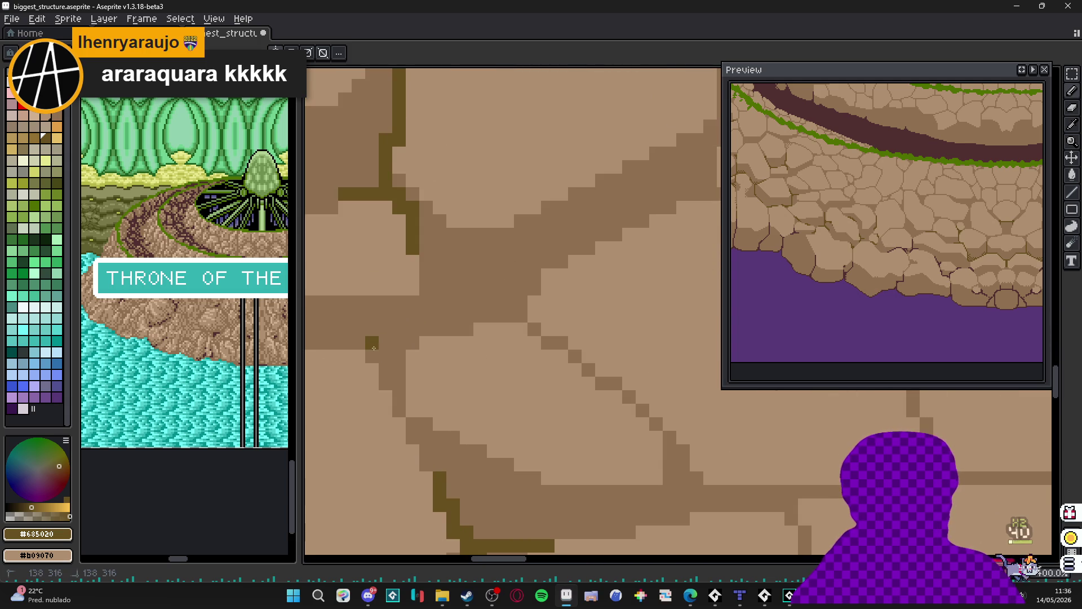
left_click_drag(440, 330, 345, 344)
left_click(439, 316)
left_click(427, 316)
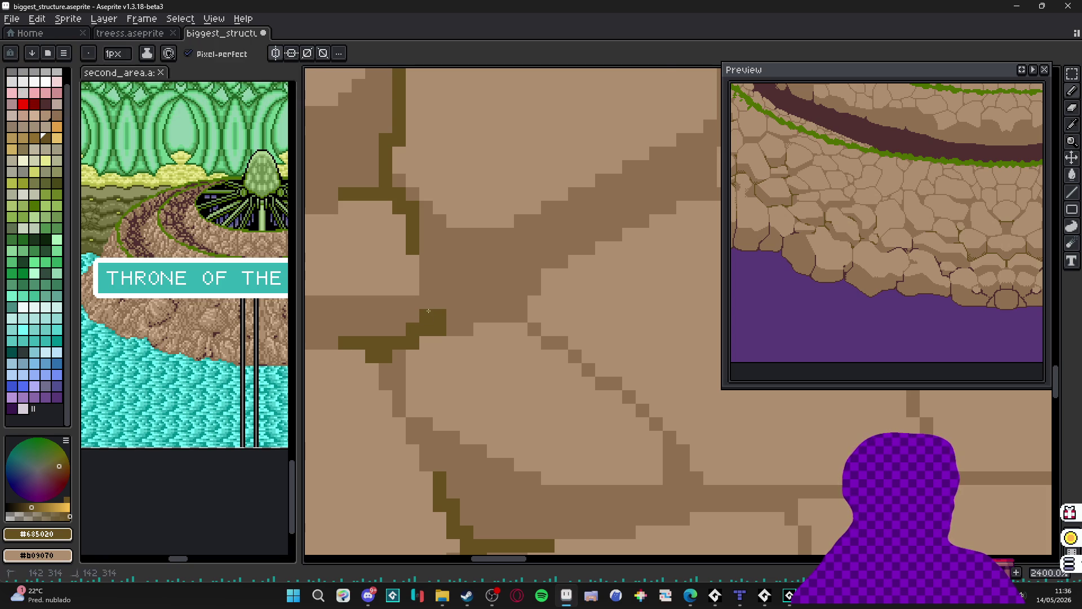
left_click_drag(428, 311, 426, 245)
- Draw a dark olive outline under a stone of the outer wall
scroll(426, 248, "down", 3)
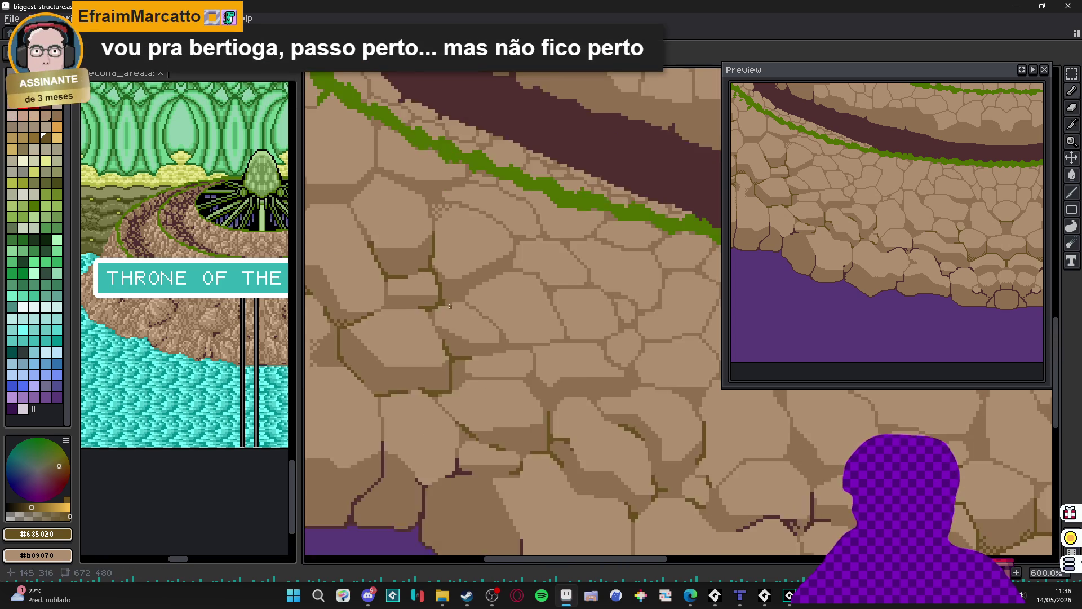
scroll(432, 298, "up", 3)
mouse_move(432, 298)
left_mouse_down()
mouse_move(483, 282)
mouse_move(435, 282)
mouse_move(491, 285)
left_mouse_up()
scroll(492, 285, "down", 7)
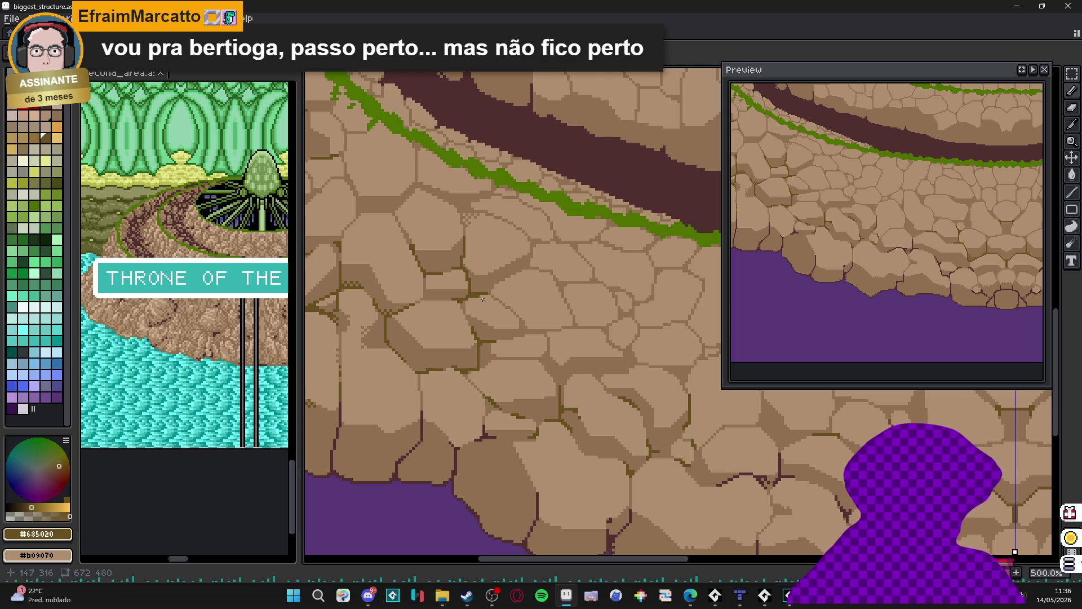
scroll(484, 299, "down", 3)
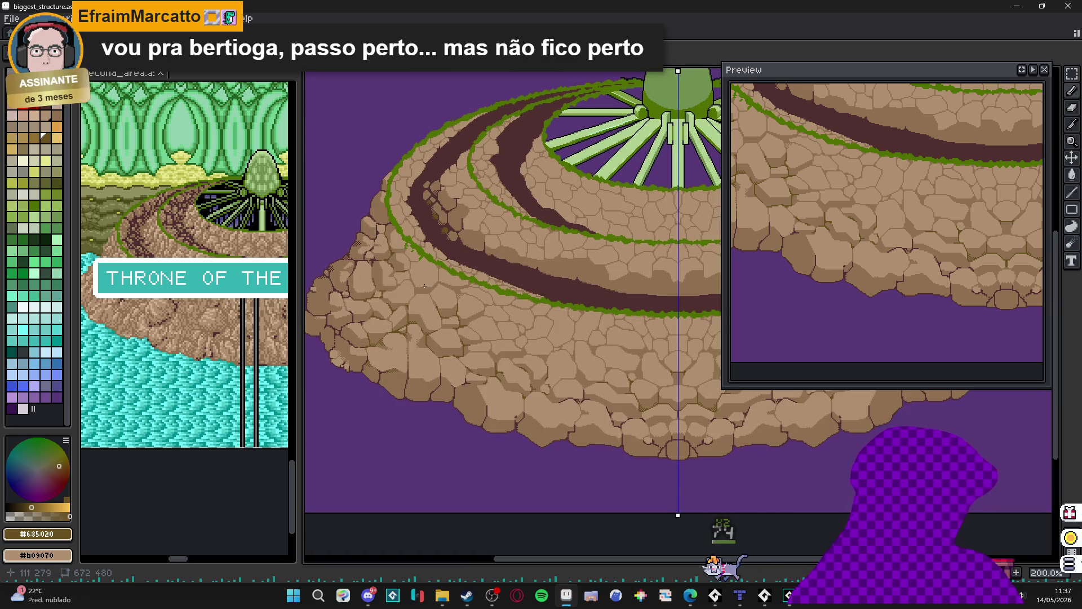
- Near the throne's dome, draw a vertical and a diagonal #685020 crack through a stone
left_click_drag(507, 327, 472, 313)
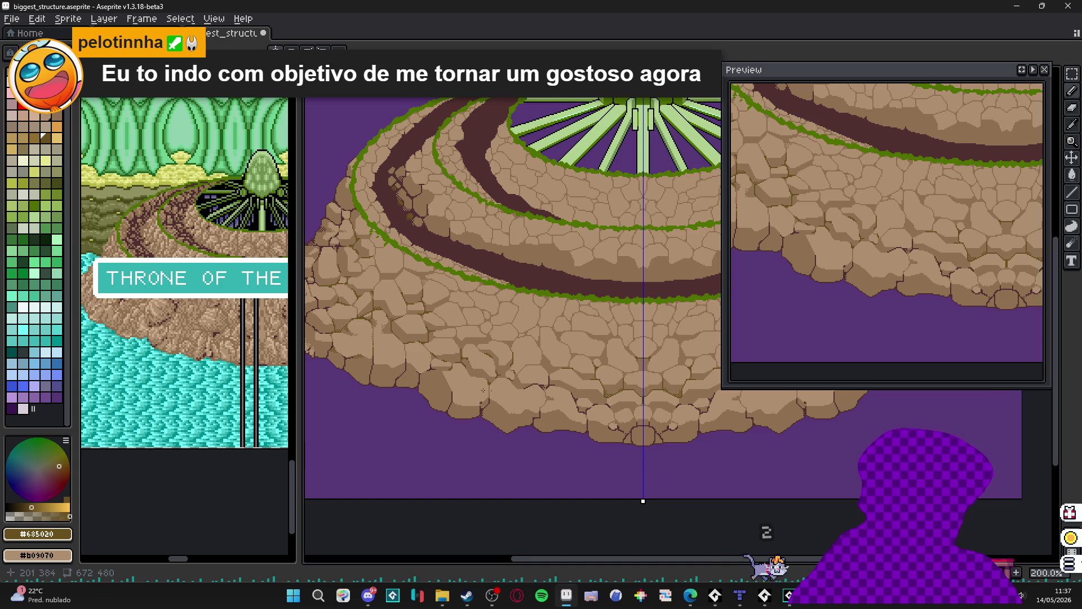
scroll(423, 382, "left", 2)
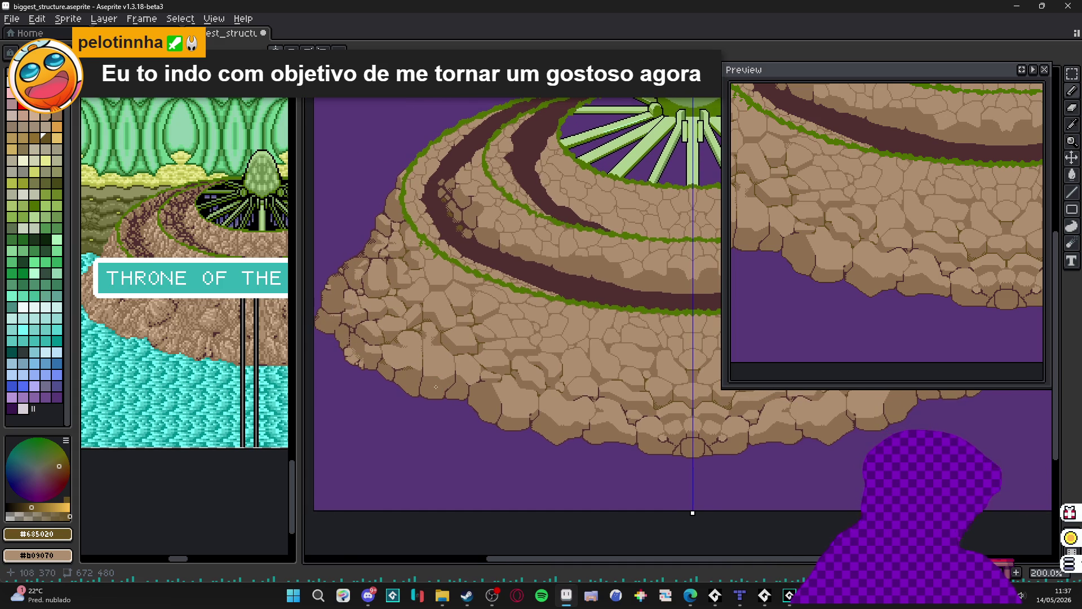
left_click_drag(481, 366, 458, 451)
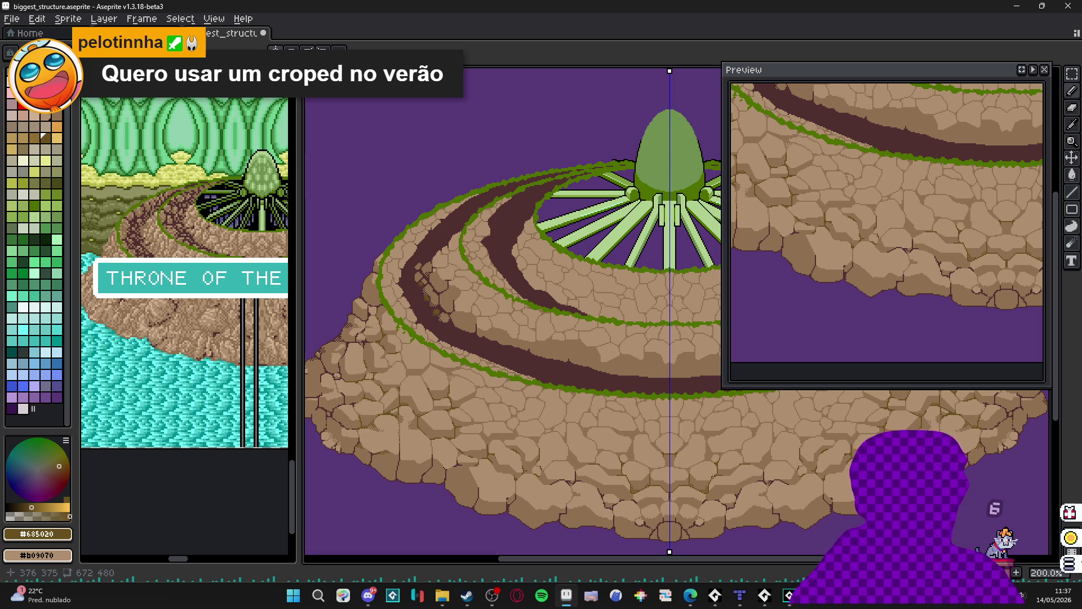
scroll(564, 440, "up", 7)
left_click(542, 447, "alt")
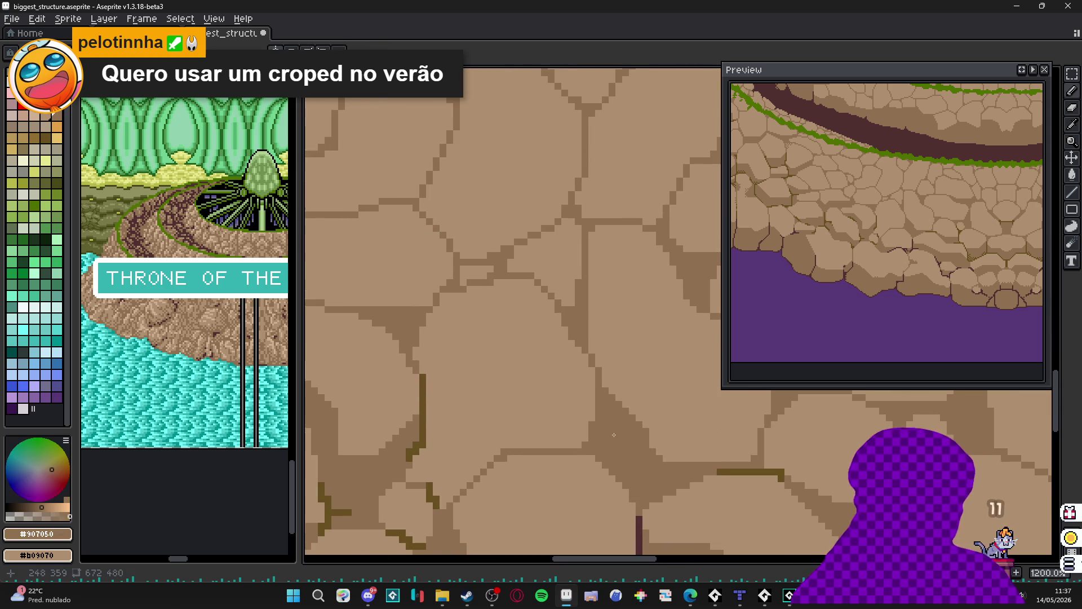
left_click(727, 471, "alt")
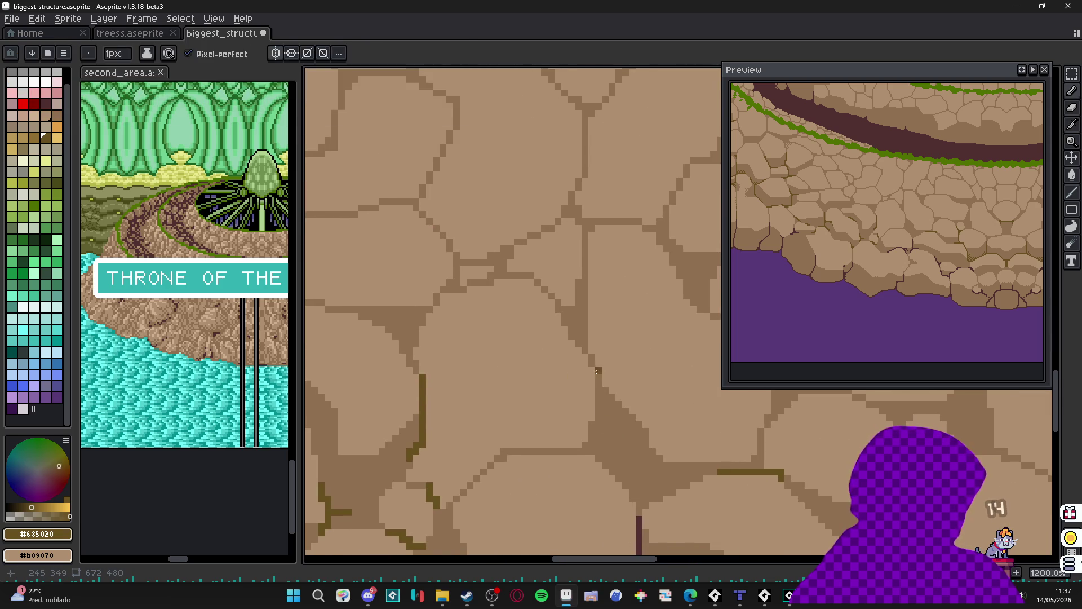
mouse_move(598, 367)
left_mouse_down()
mouse_move(592, 449)
mouse_move(543, 451)
left_mouse_up()
left_click_drag(604, 394, 635, 420)
- Switch to mid-brown #907050 and paint a small shaded pixel block on a stone
scroll(604, 398, "down", 3)
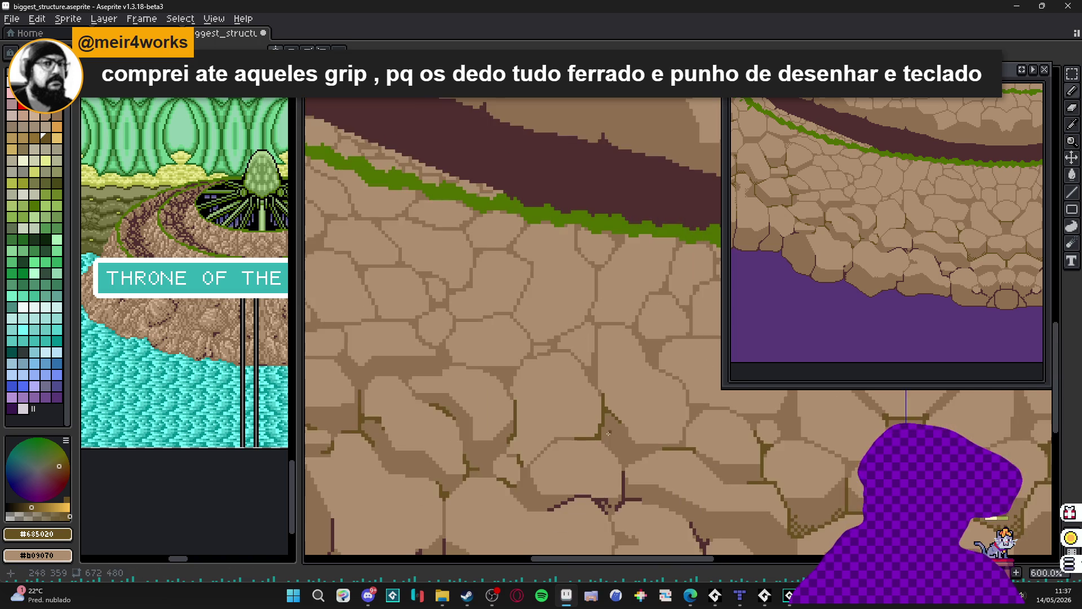
left_click(609, 428, "alt")
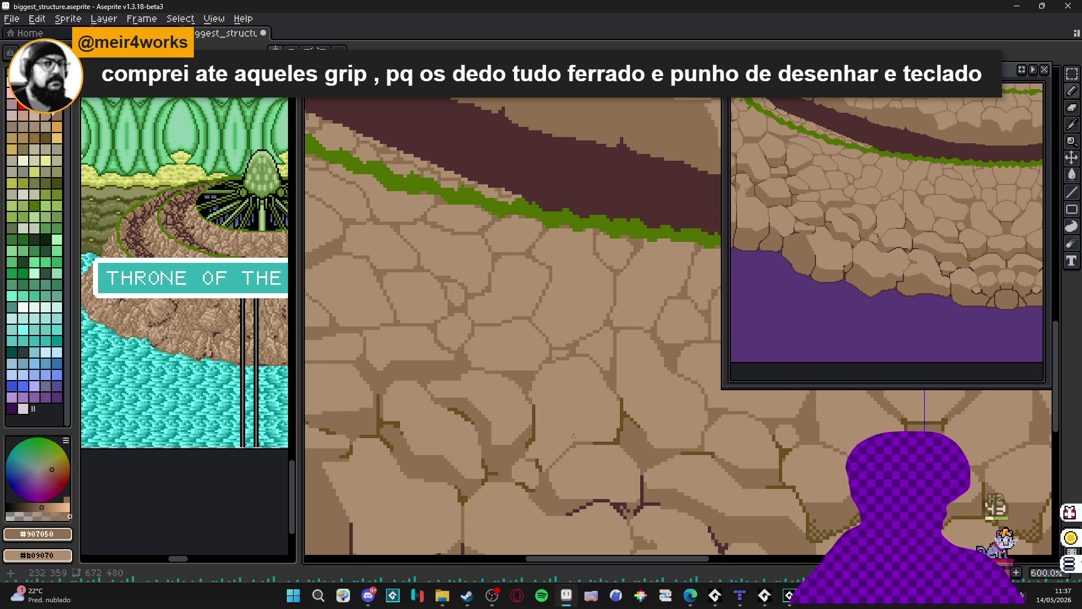
left_click_drag(557, 432, 568, 433)
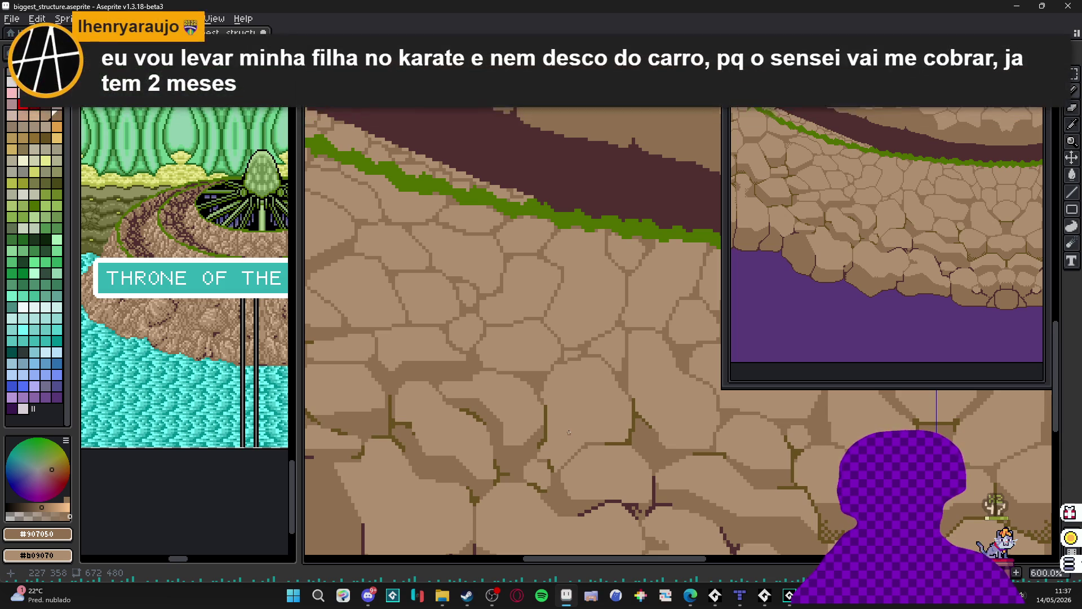
scroll(616, 437, "up", 3)
scroll(616, 437, "up", 1)
left_click(654, 424)
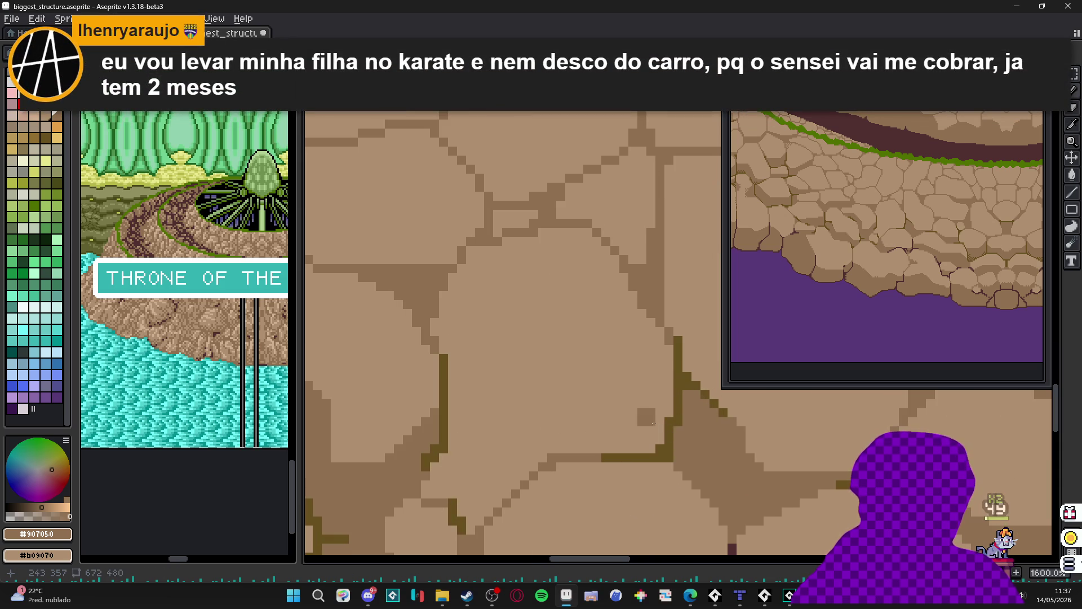
left_click(660, 420)
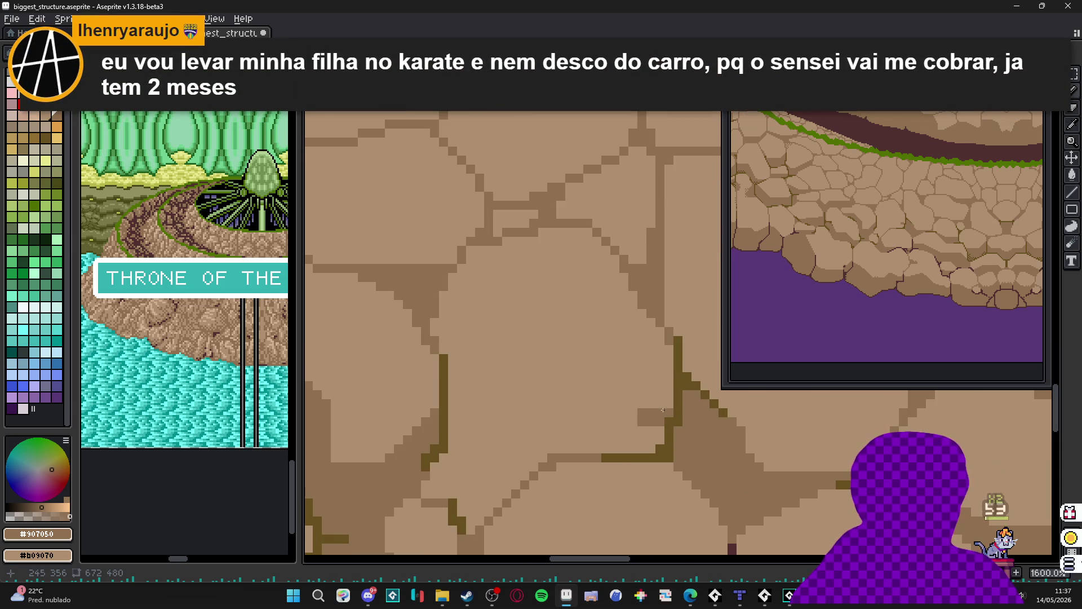
left_click(648, 404)
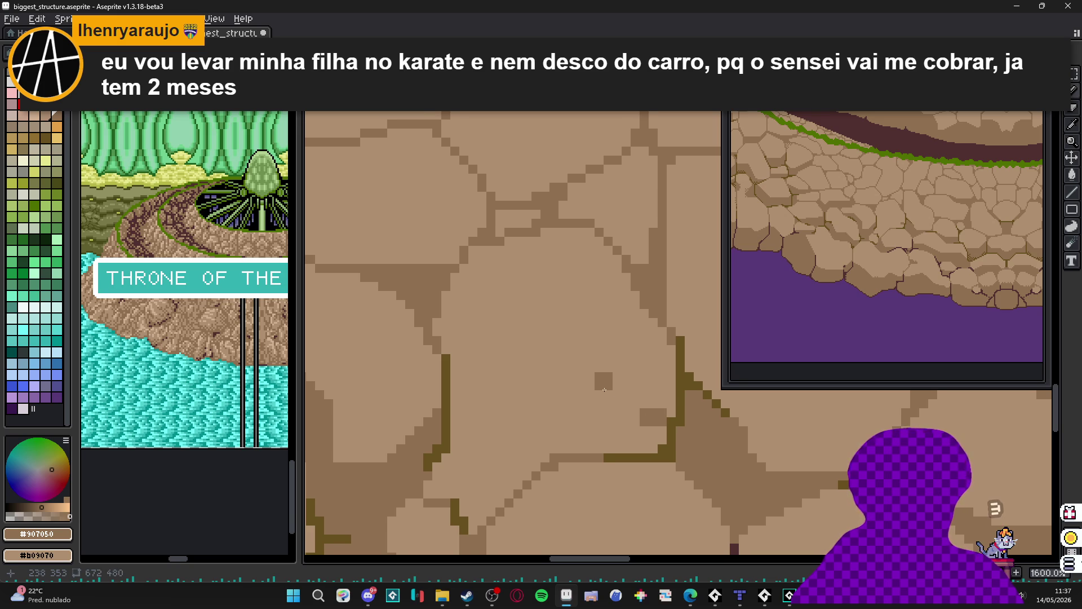
- Outline a diagonal shaded shape and bucket-fill it with darker brown
left_click(614, 370, "shift")
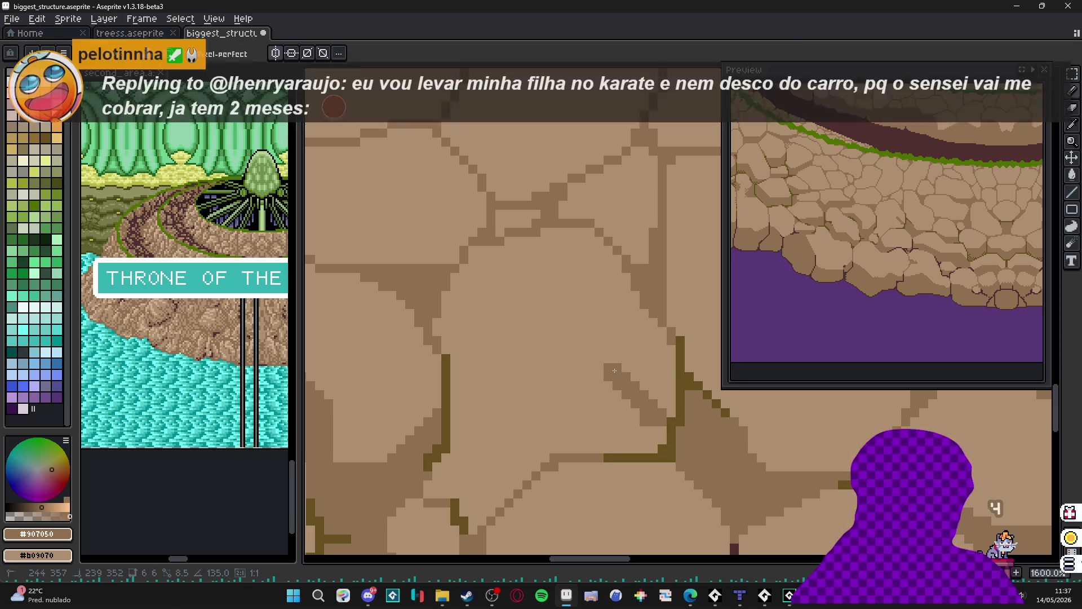
left_click(478, 372, "shift")
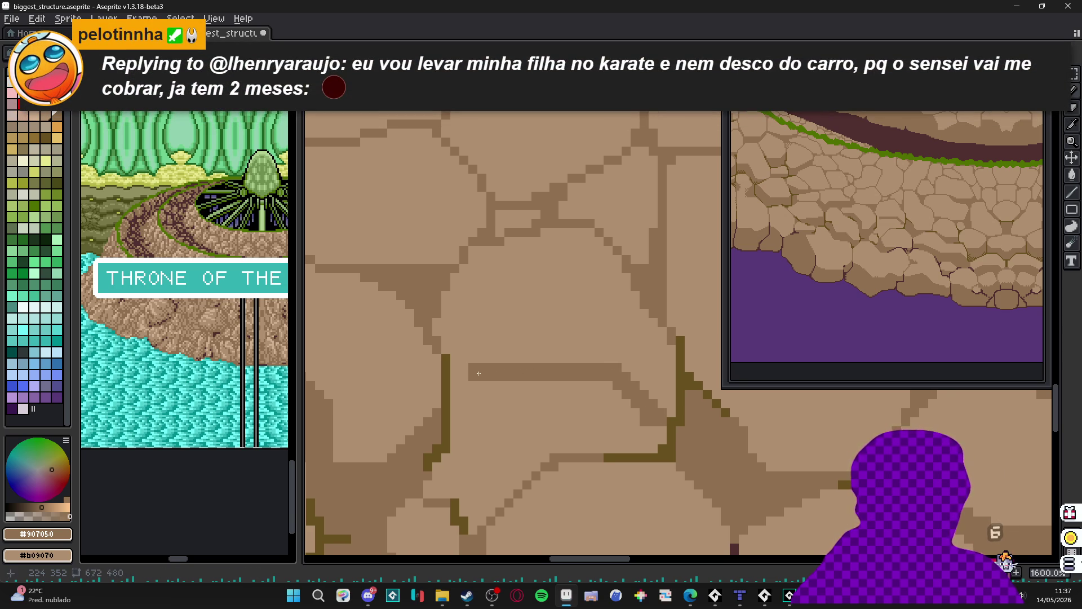
left_click(483, 459, "shift")
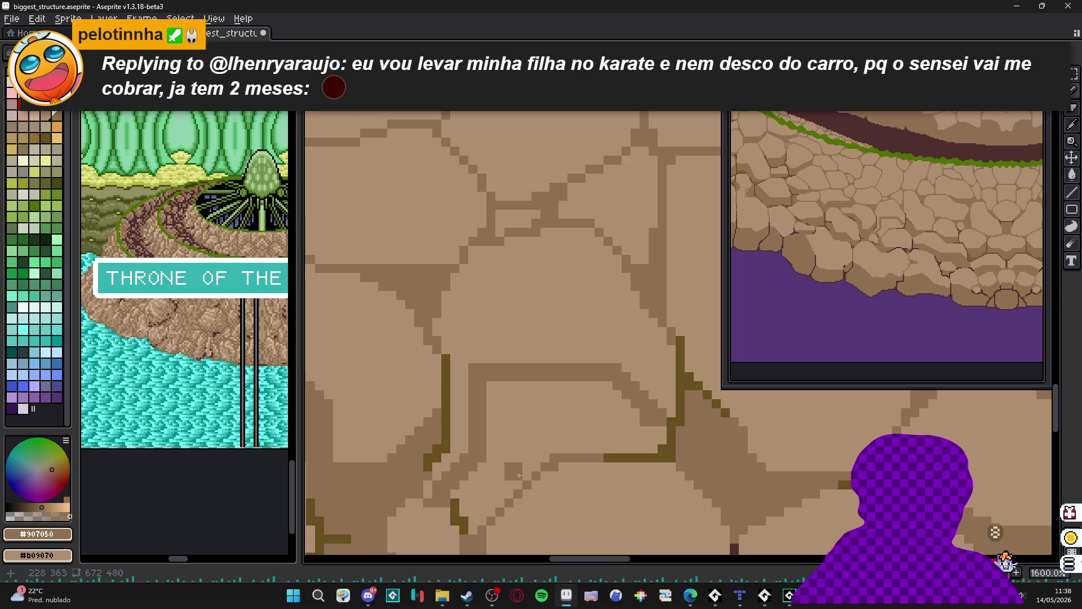
key("g")
left_click(541, 461)
scroll(541, 461, "down", 2)
scroll(564, 451, "up", 2)
- With #685020, extend a crack downward and draw a diagonal crack across the stone
left_click(611, 447, "alt")
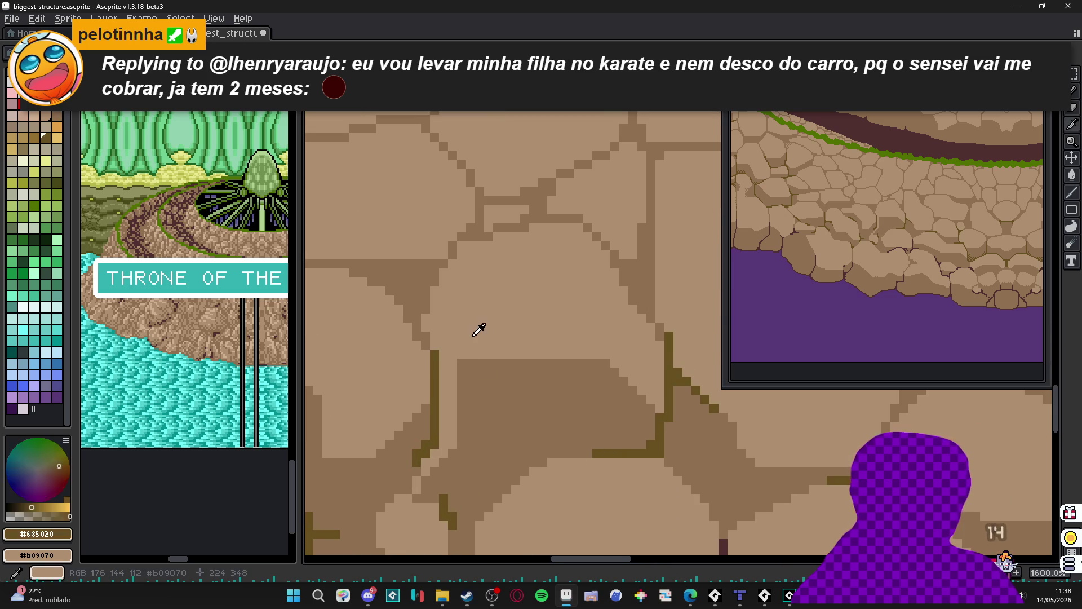
scroll(465, 363, "down", 1)
scroll(535, 383, "down", 1)
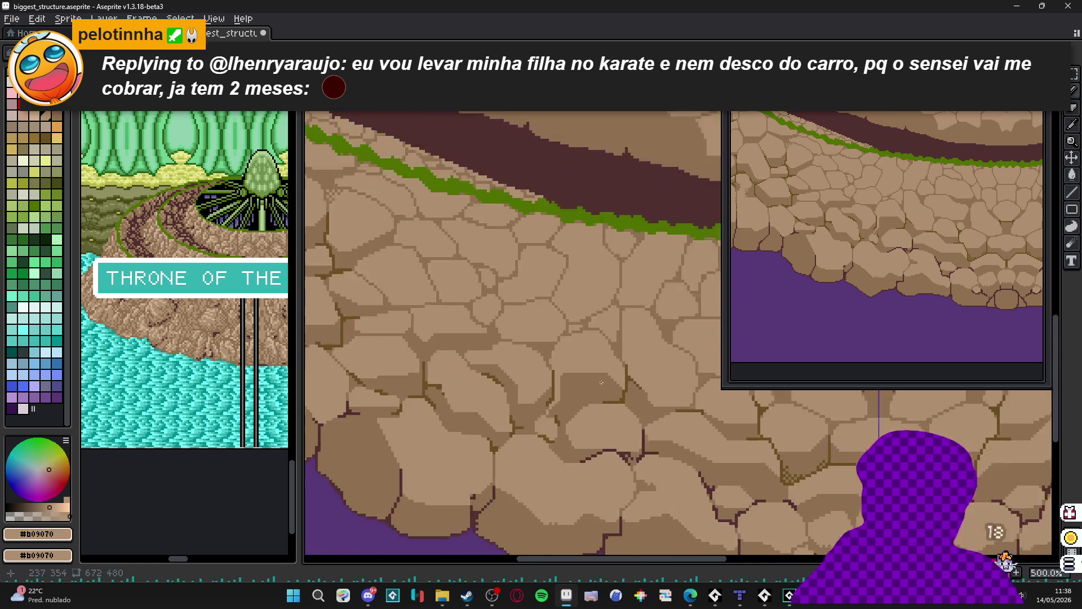
scroll(619, 404, "up", 1)
left_click(619, 404, "alt")
scroll(573, 427, "up", 3)
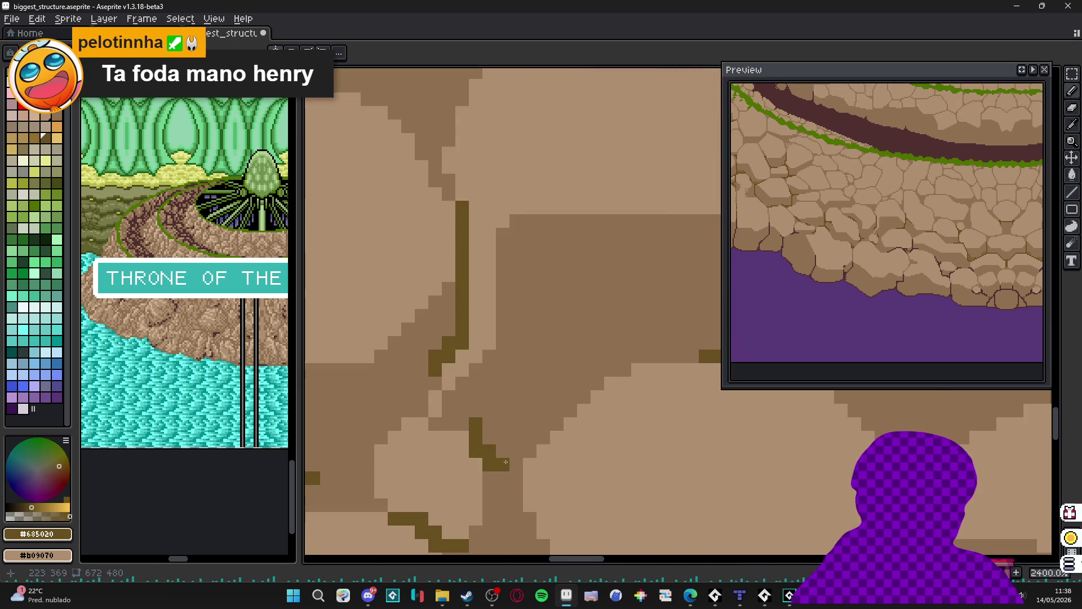
left_click_drag(493, 493, 489, 504)
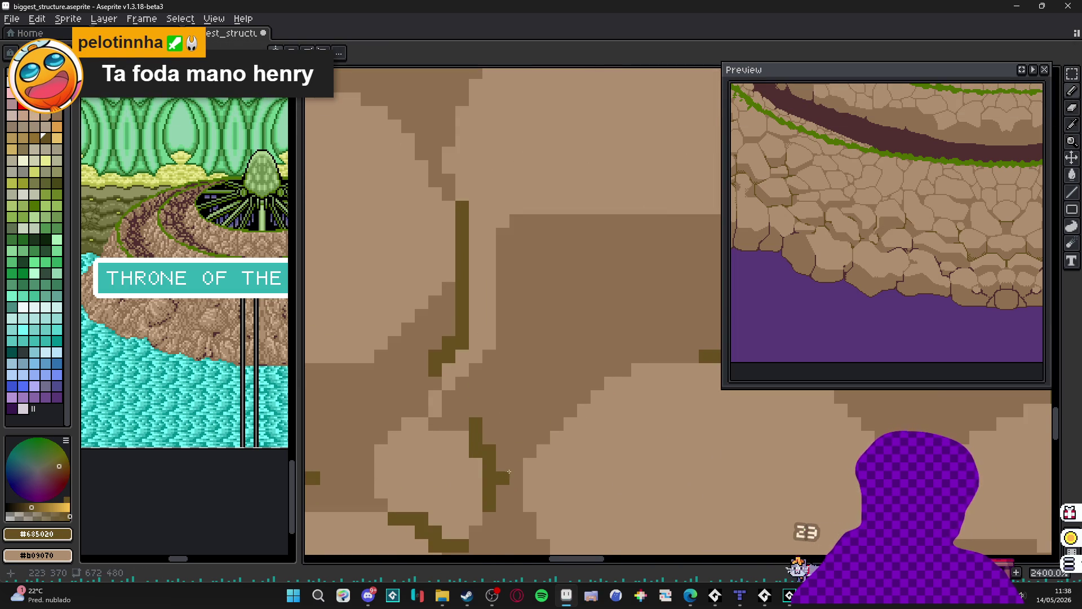
mouse_move(508, 461)
left_mouse_down()
mouse_move(558, 424)
mouse_move(436, 420)
left_mouse_up()
scroll(472, 443, "down", 5)
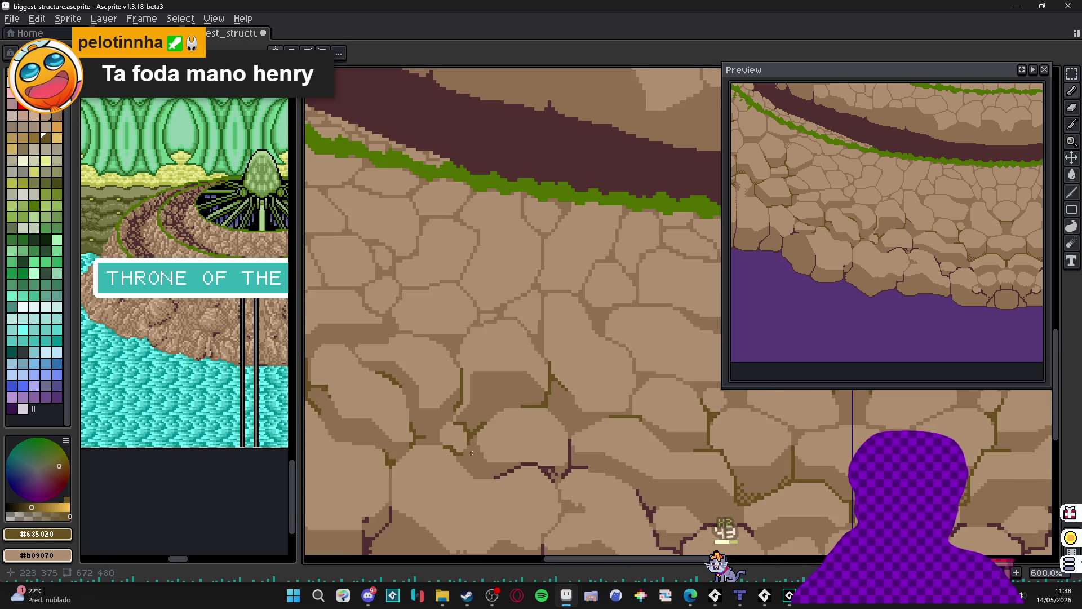
scroll(472, 453, "down", 2)
scroll(477, 433, "down", 2)
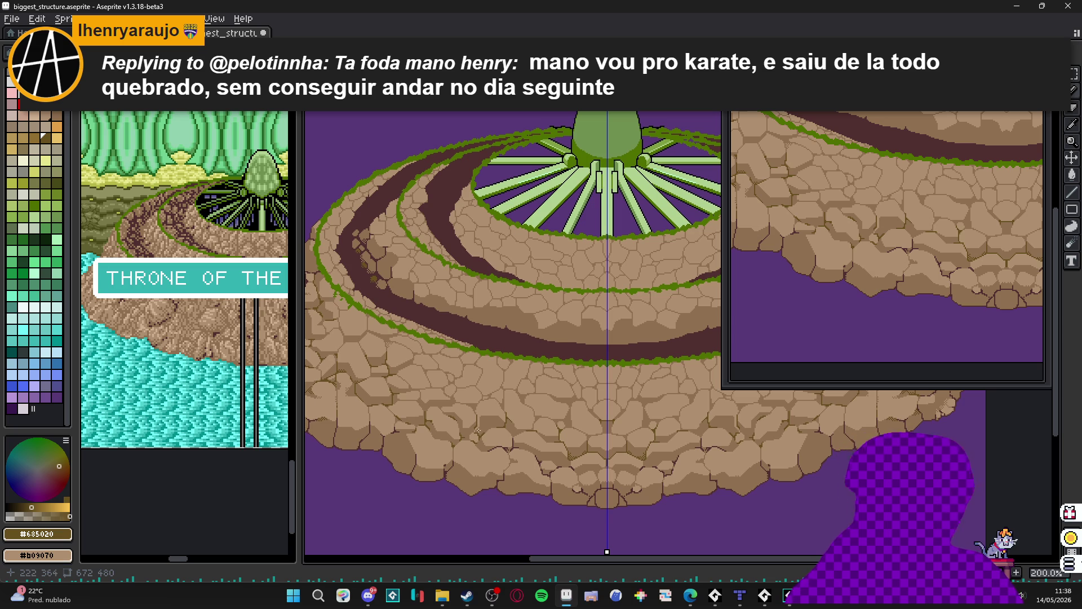
- Draw a #685020 crack along a stone's edge plus a small dark crack block nearby
scroll(500, 427, "up", 5)
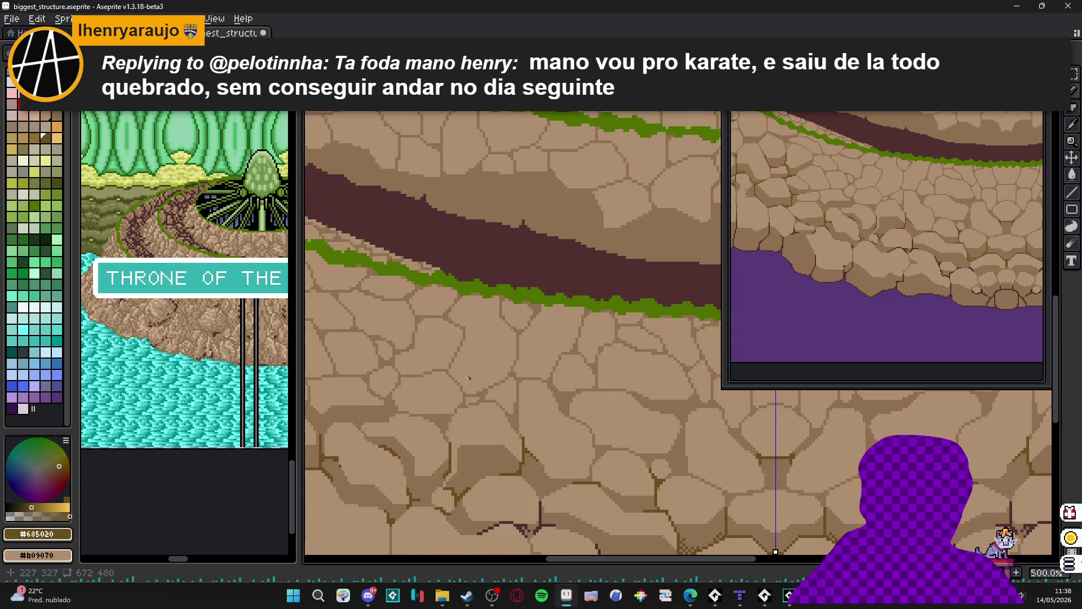
scroll(461, 423, "up", 3)
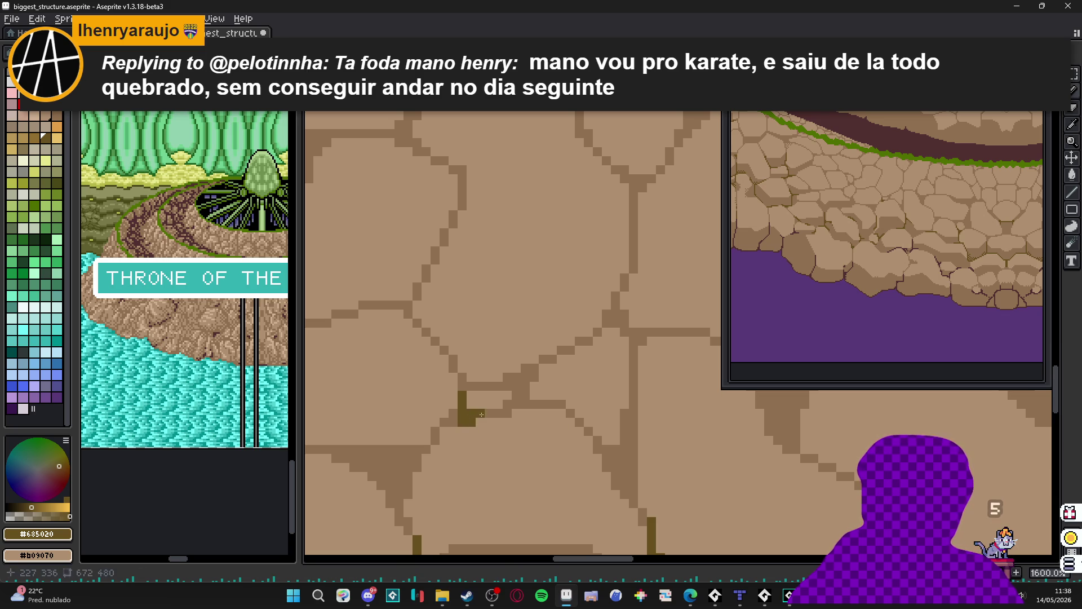
mouse_move(508, 384)
left_mouse_down()
mouse_move(525, 386)
mouse_move(521, 404)
left_mouse_up()
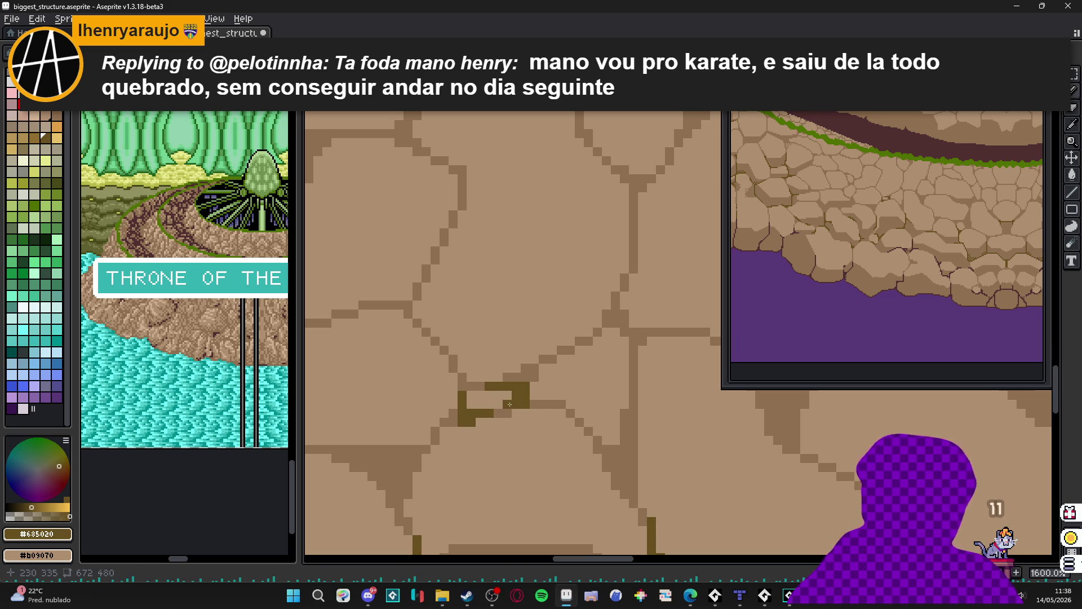
left_click(551, 403, "alt")
scroll(551, 400, "down", 3)
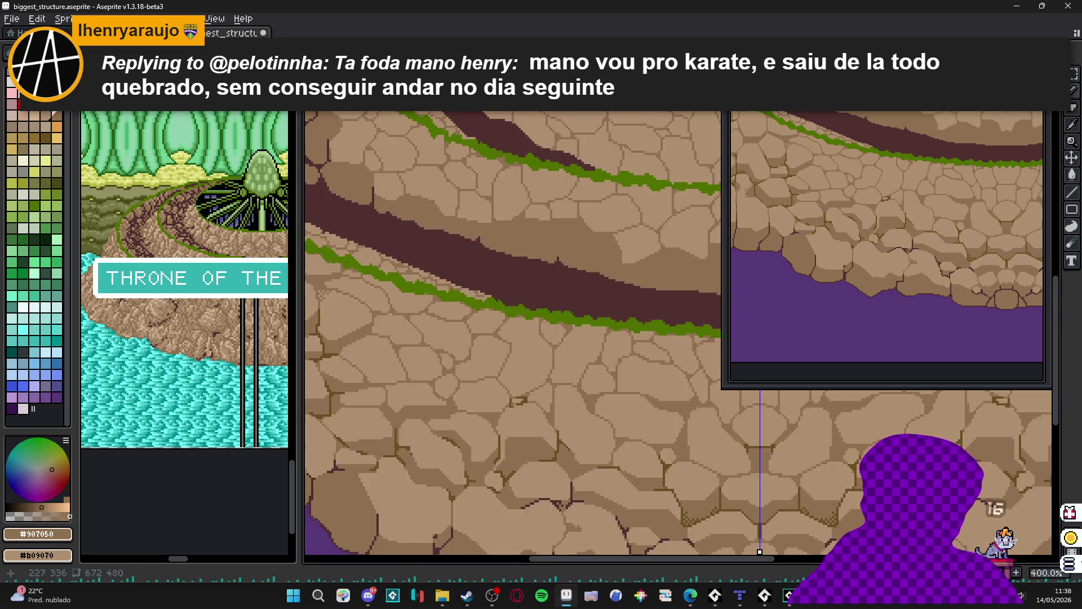
scroll(538, 400, "up", 3)
left_click(537, 400, "alt")
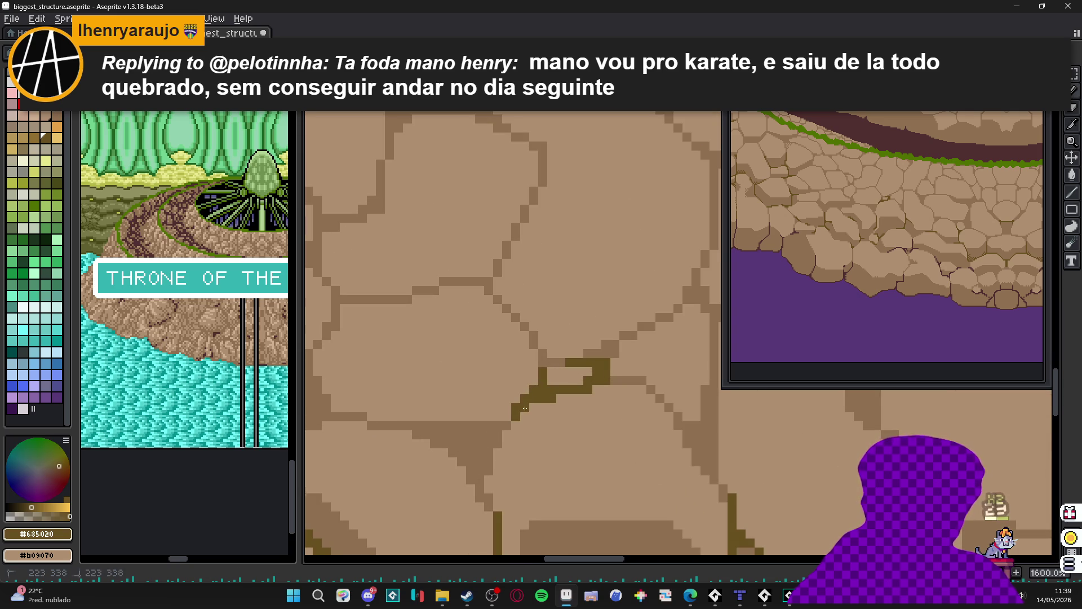
scroll(525, 408, "down", 4)
scroll(429, 410, "up", 4)
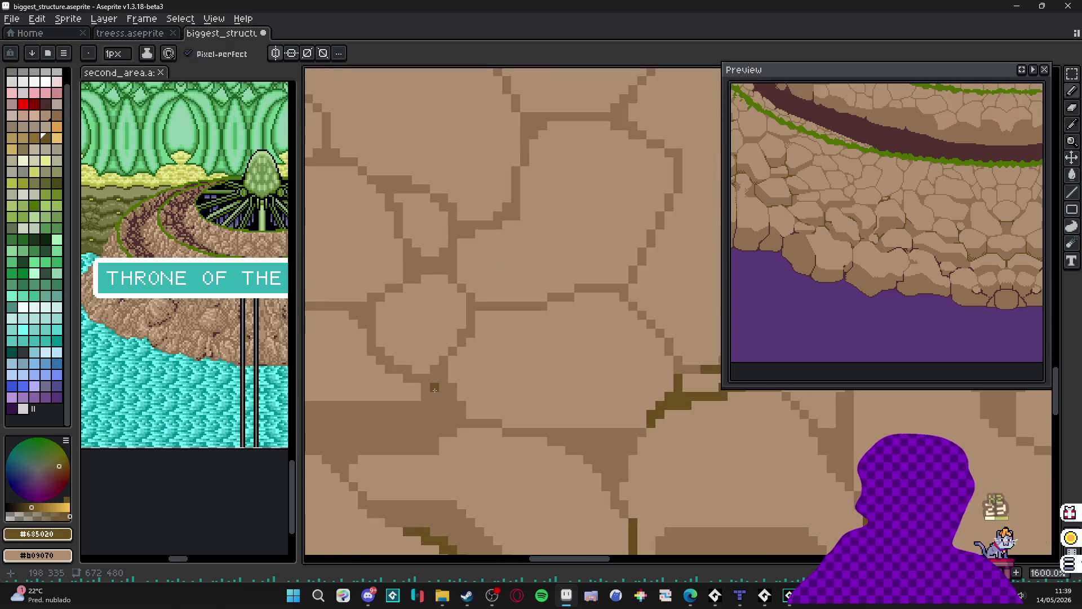
left_click(435, 390)
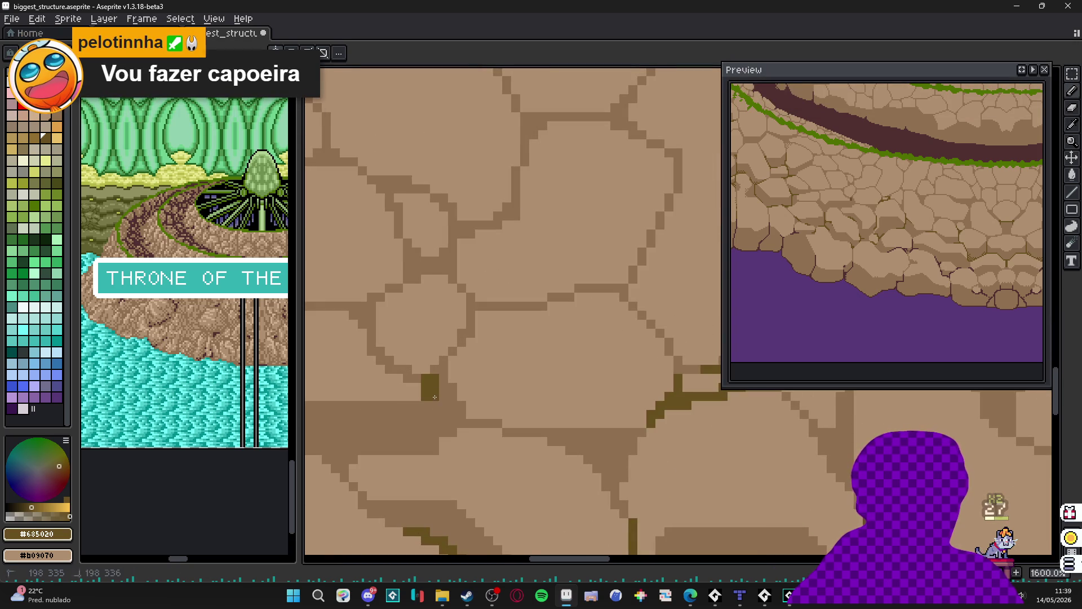
left_click_drag(444, 371, 444, 361)
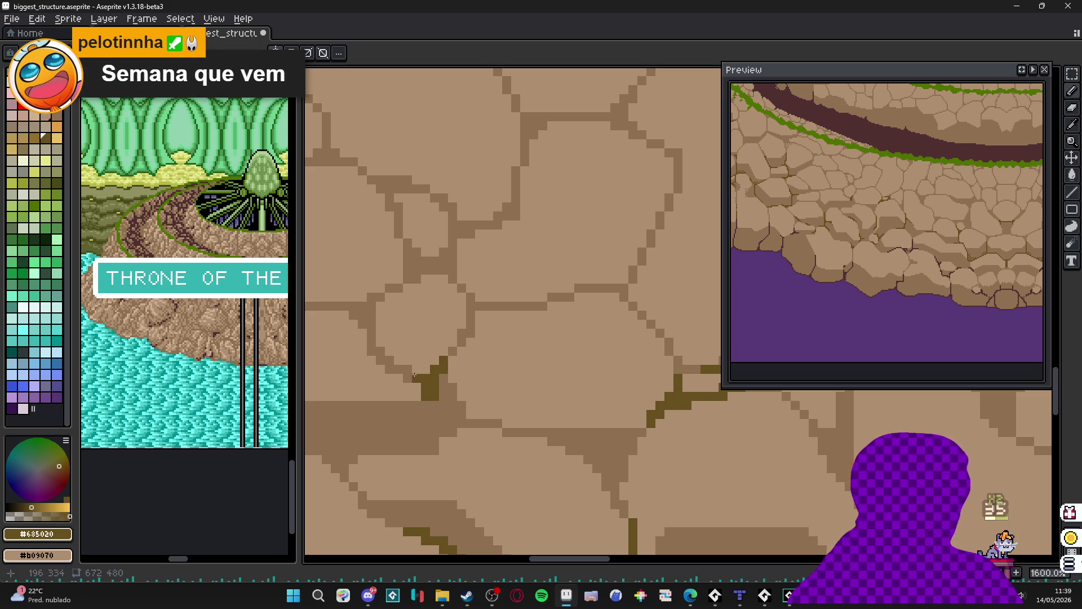
- Fill the small round stone with lighter brown #907050 and edge its lower-left in dark brown
scroll(418, 376, "down", 3)
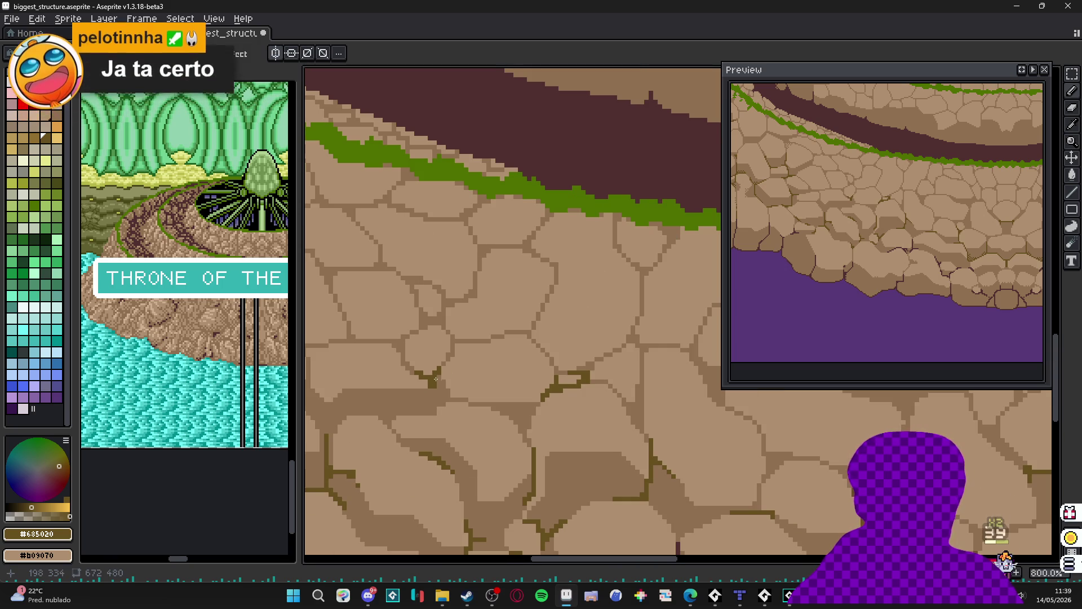
left_click_drag(437, 387, 462, 378)
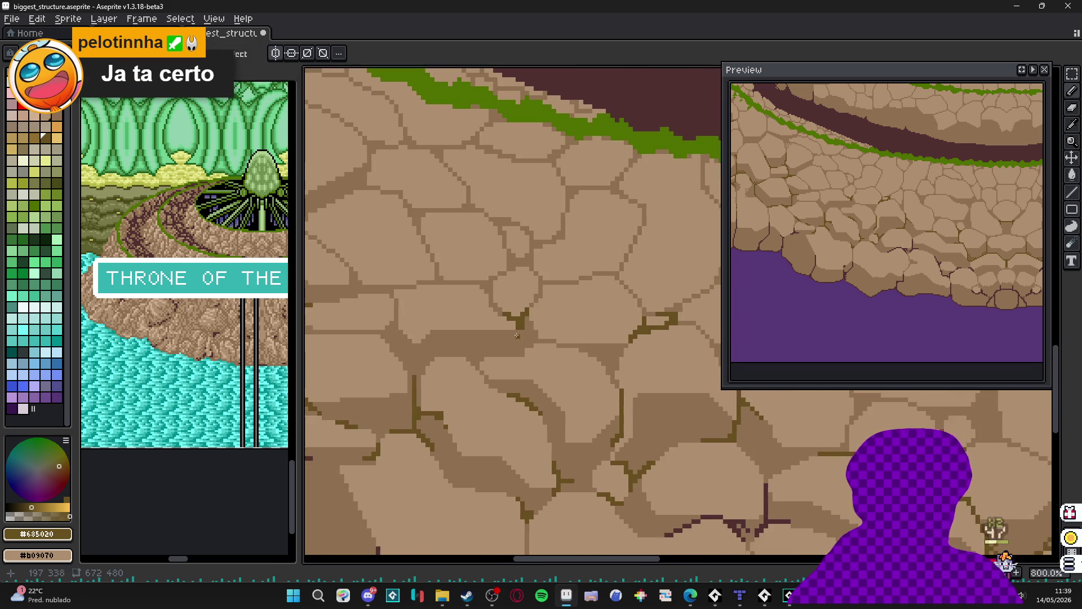
scroll(485, 355, "down", 1)
left_click(496, 338, "alt")
scroll(486, 298, "up", 2)
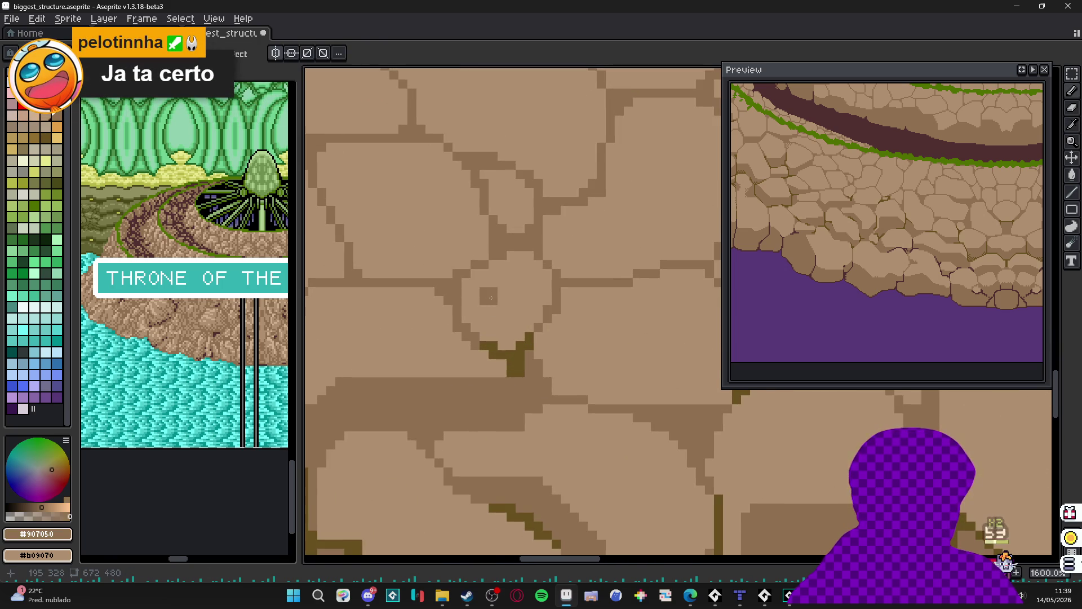
mouse_move(491, 298)
left_mouse_down()
mouse_move(516, 289)
mouse_move(528, 323)
mouse_move(506, 314)
mouse_move(510, 303)
mouse_move(476, 306)
mouse_move(486, 325)
mouse_move(519, 341)
mouse_move(458, 329)
left_mouse_up()
left_click(488, 353, "alt")
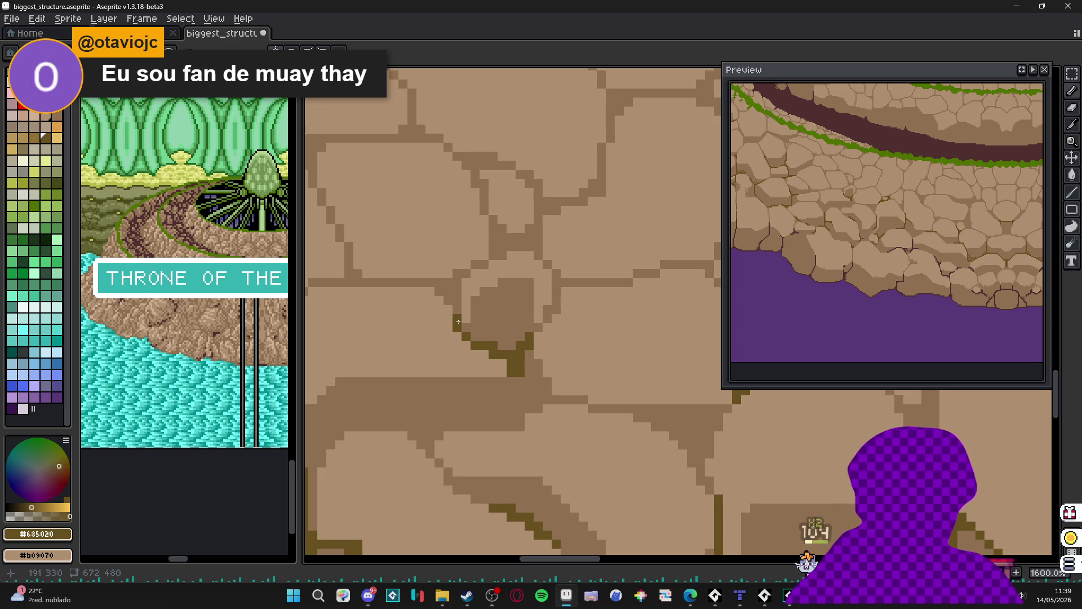
- Draw a dark crack running down, left, then diagonally along a stone joint
scroll(458, 321, "down", 5)
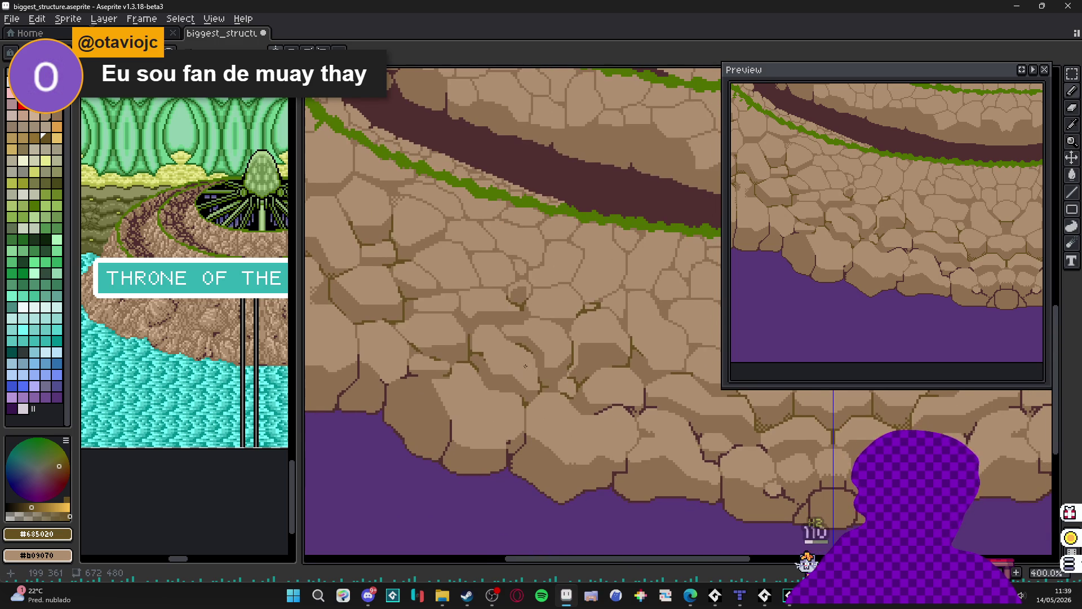
scroll(493, 309, "up", 6)
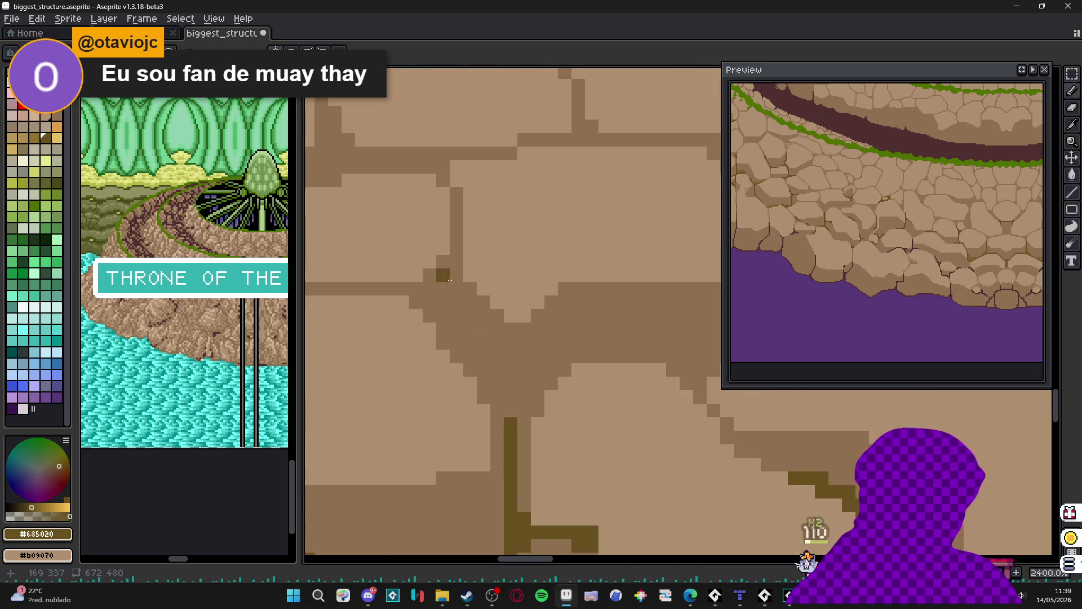
mouse_move(456, 261)
left_mouse_down()
mouse_move(457, 282)
mouse_move(400, 285)
left_mouse_up()
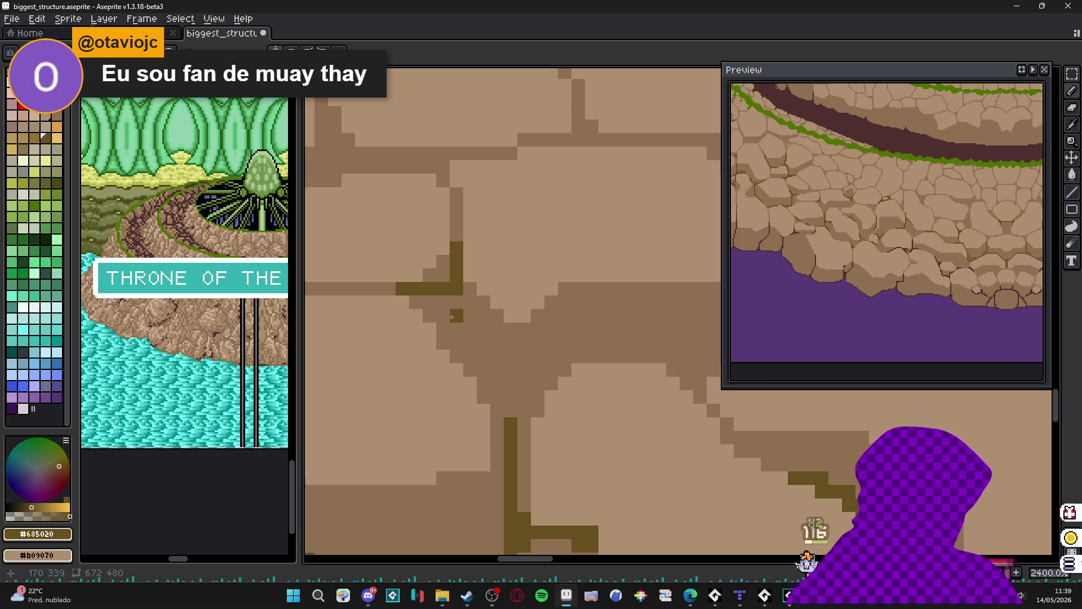
left_click(501, 372, "shift")
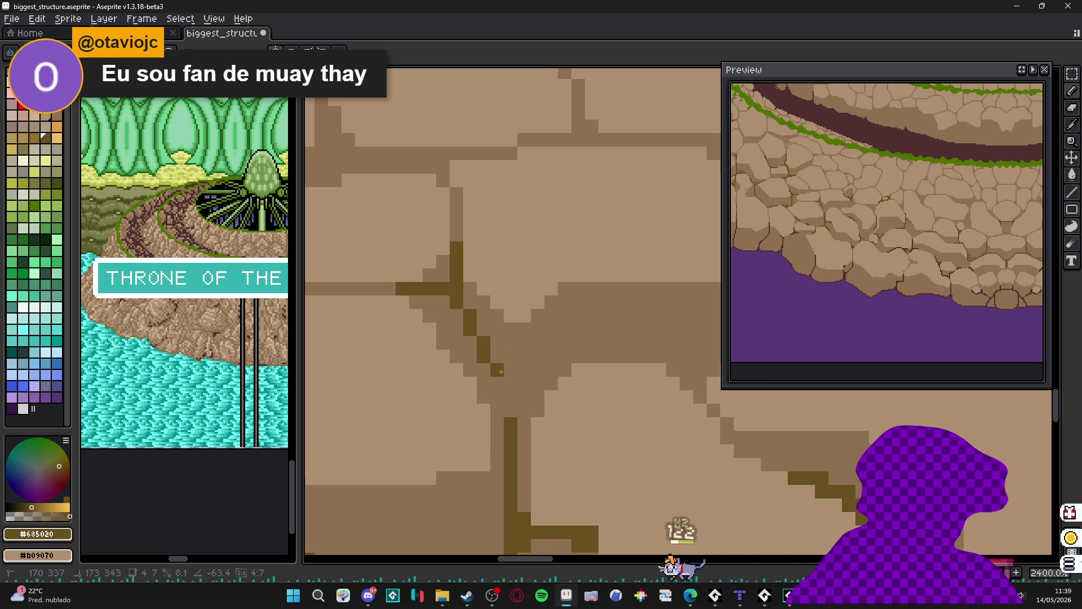
left_click_drag(497, 384, 508, 385)
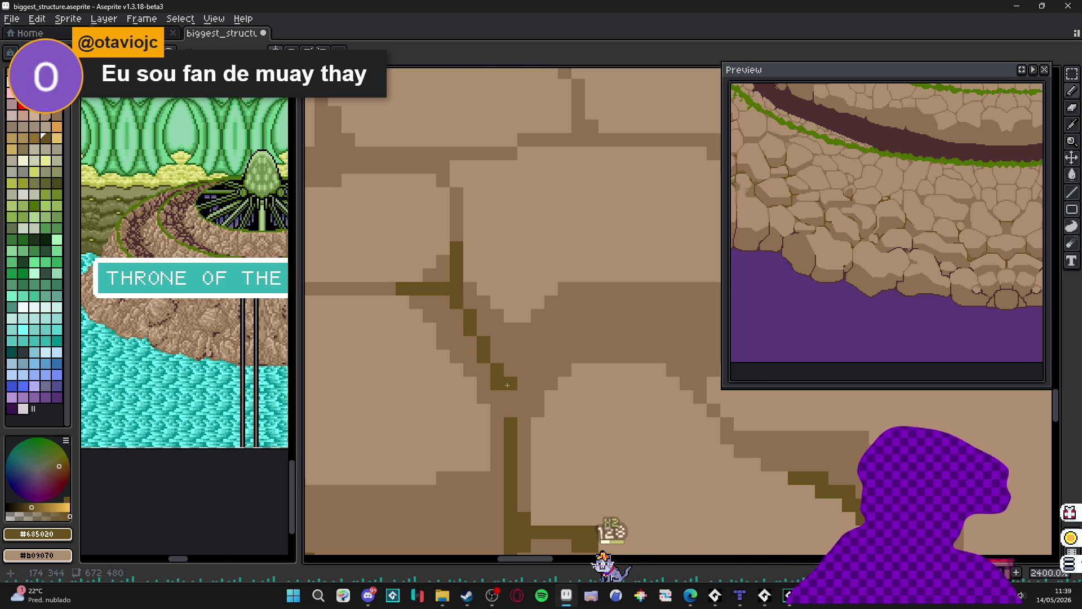
scroll(510, 395, "down", 8)
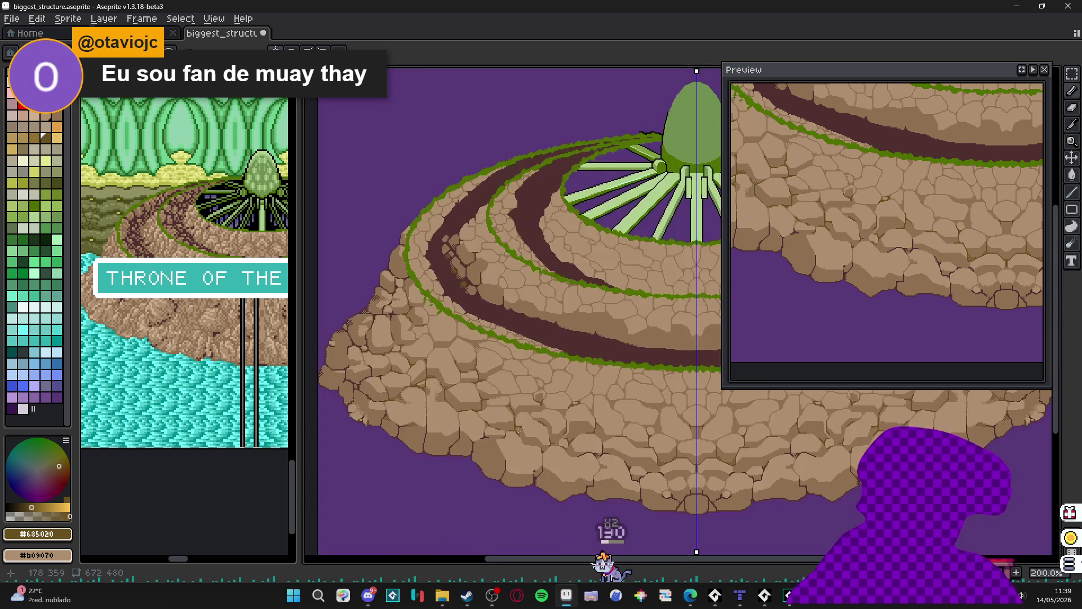
- Sample #907050 then #685020 and paint two dark pixels below the crack strip
scroll(519, 430, "up", 4)
left_click(558, 389, "alt")
scroll(553, 412, "down", 2)
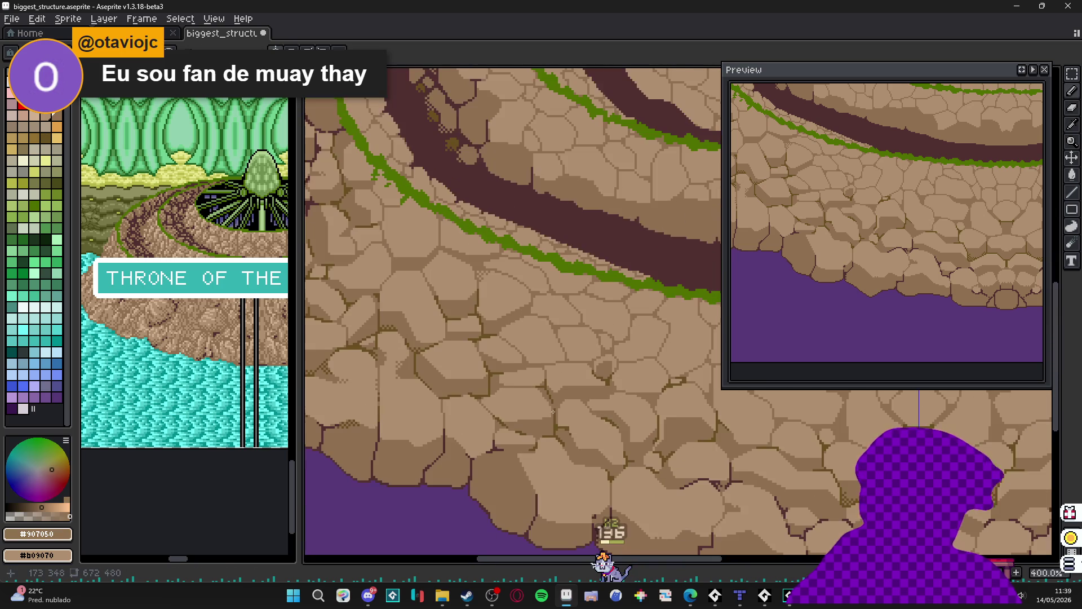
scroll(488, 380, "down", 2)
scroll(496, 367, "up", 10)
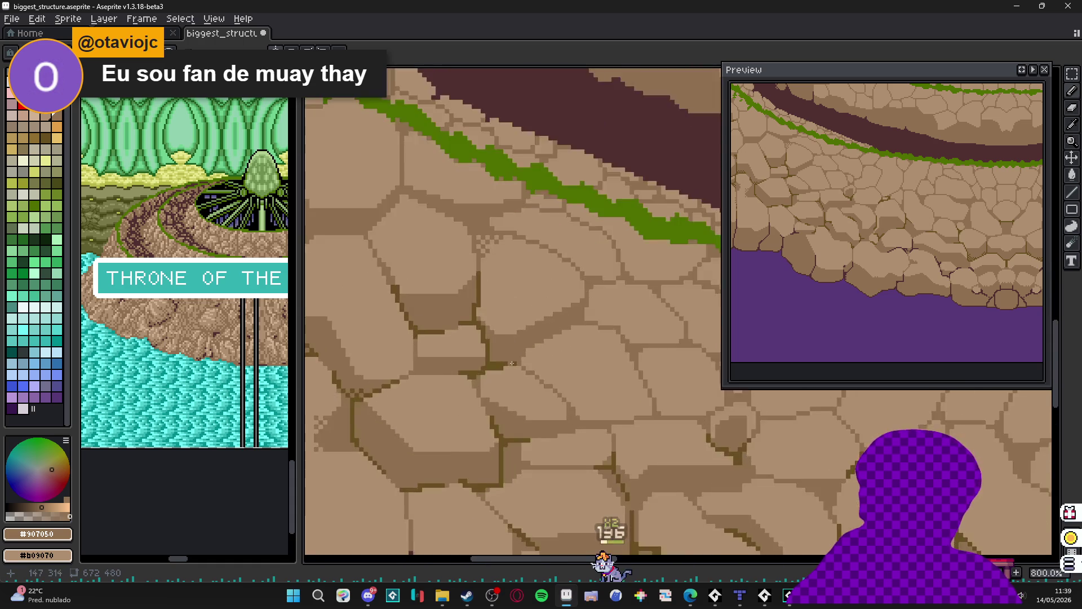
left_click(504, 353, "alt")
scroll(558, 350, "down", 2)
scroll(560, 331, "up", 2)
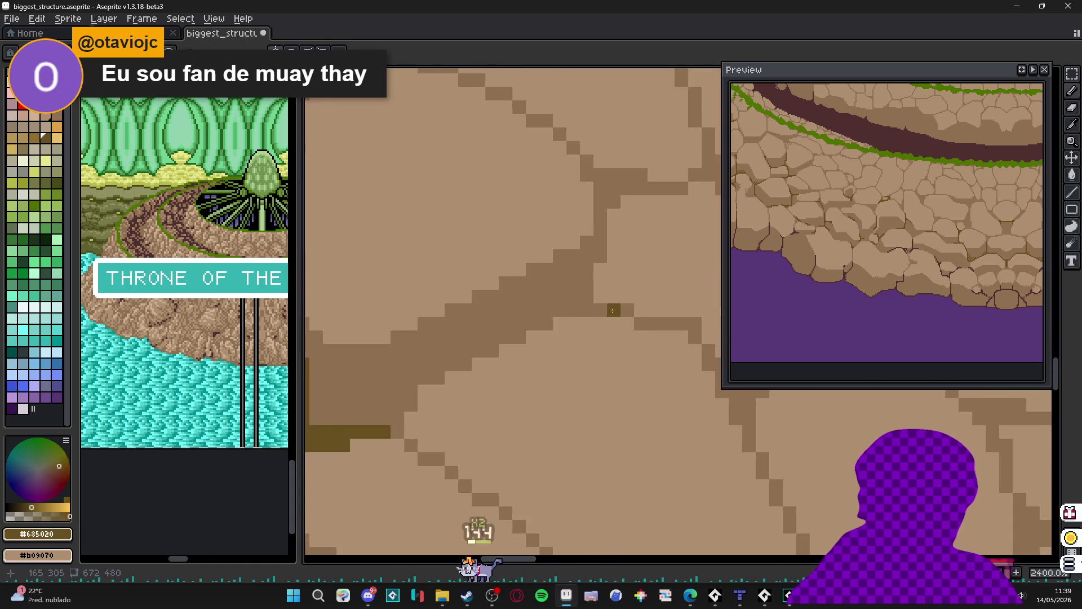
left_click_drag(549, 323, 540, 321)
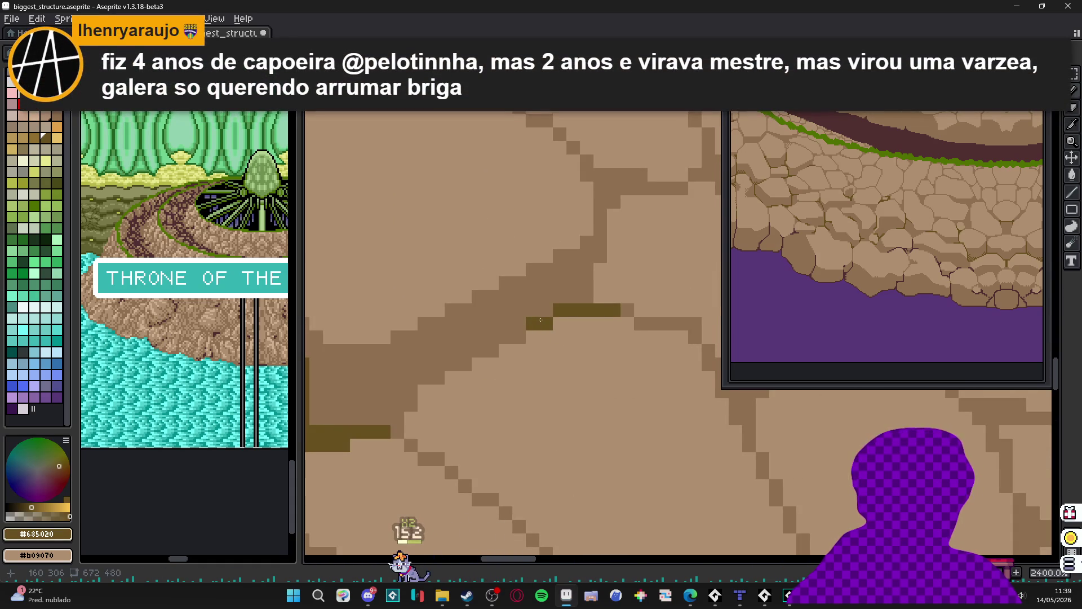
- Add olive crack pixels and a vertical crack line running upward on a stone
scroll(540, 320, "up", 1)
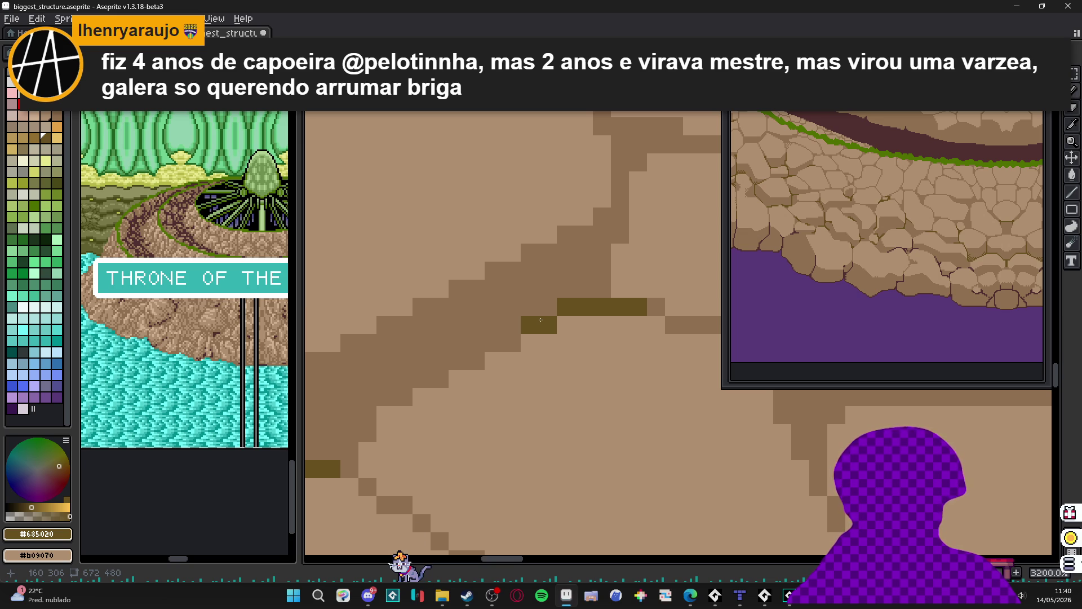
scroll(541, 320, "down", 4)
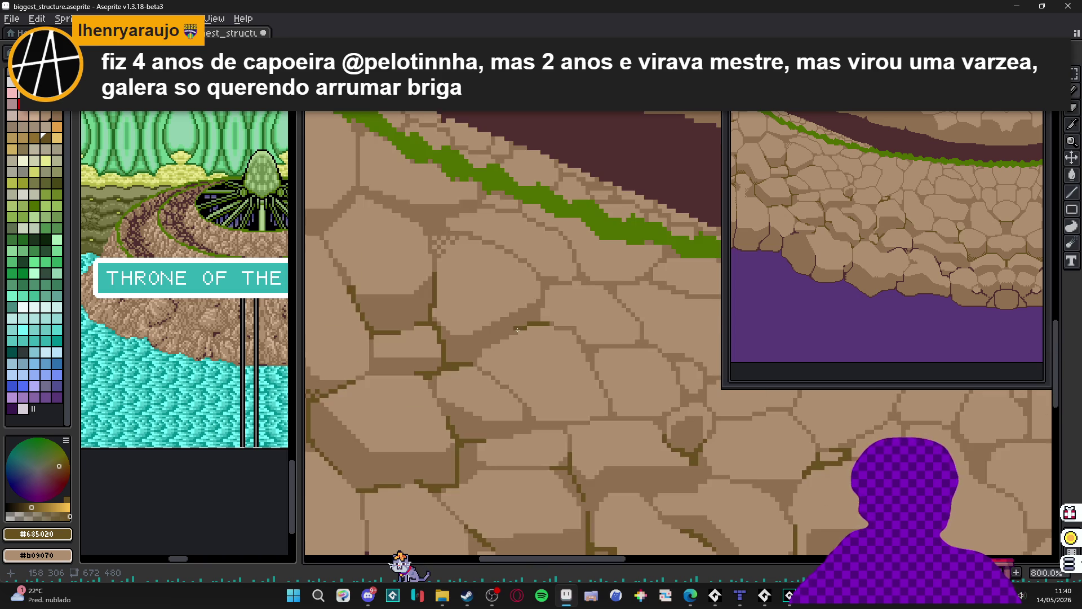
scroll(538, 310, "up", 6)
left_click(536, 301)
scroll(536, 301, "down", 3)
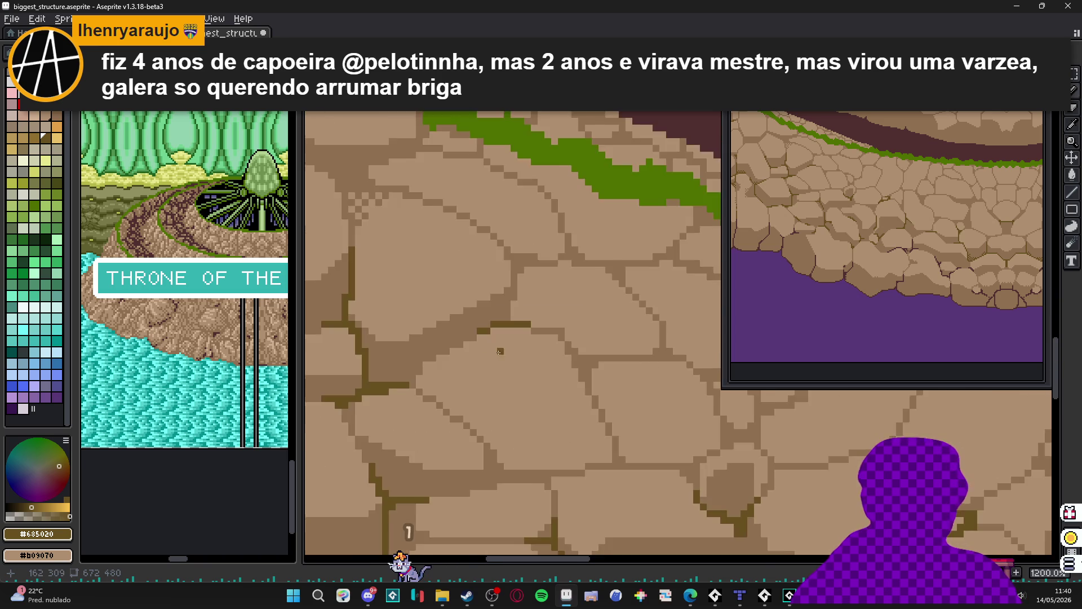
scroll(542, 316, "up", 2)
left_click(561, 327)
left_click_drag(561, 327, 576, 269)
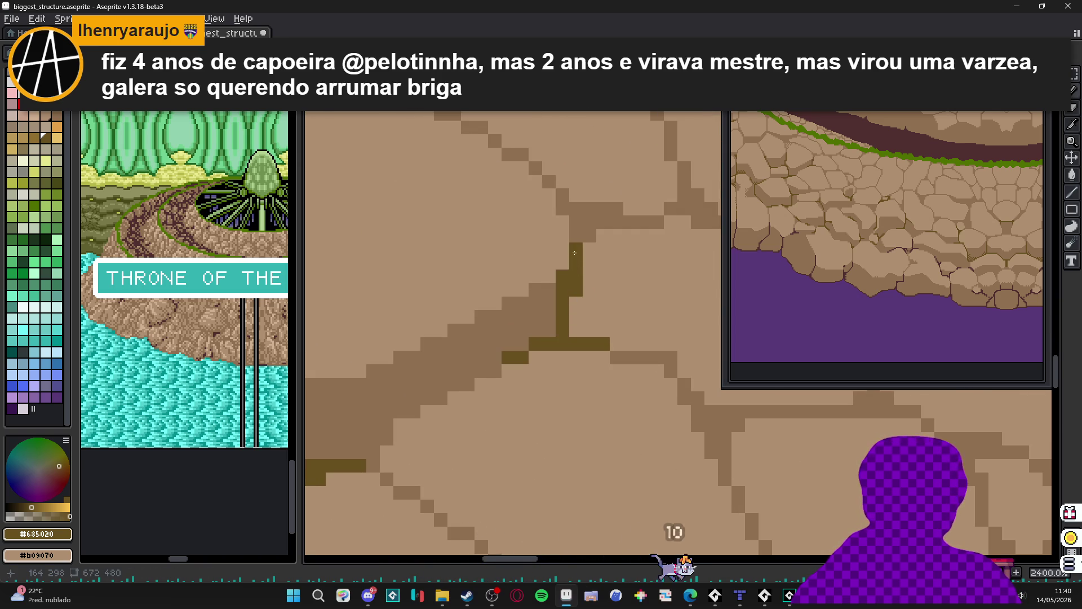
- Sample #907050 and #685020 from the stones, then save biggest_structure.aseprite
scroll(576, 269, "down", 6)
scroll(490, 278, "up", 5)
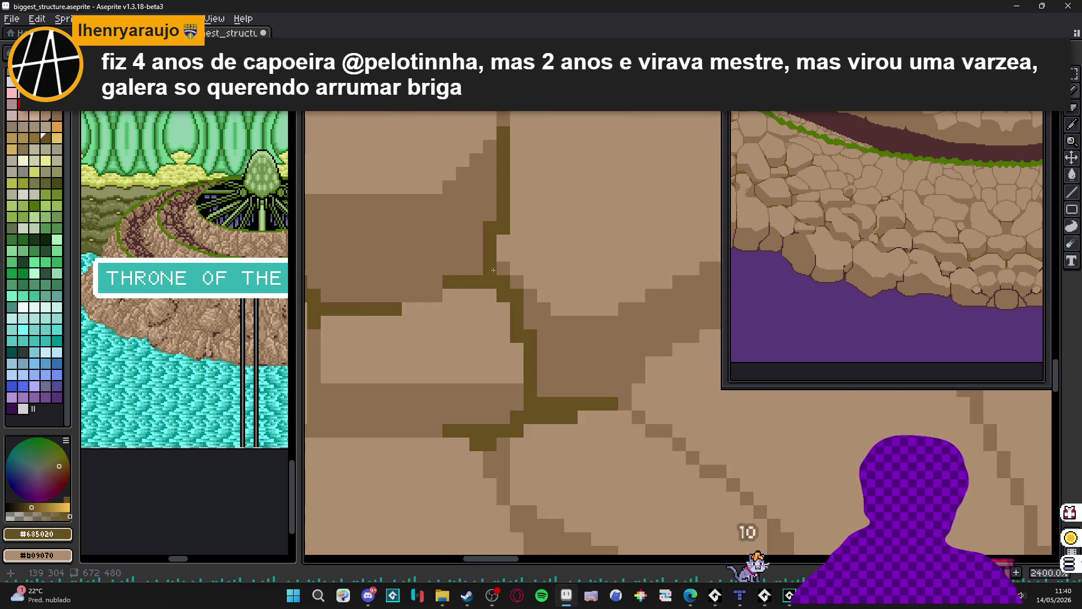
scroll(485, 307, "down", 6)
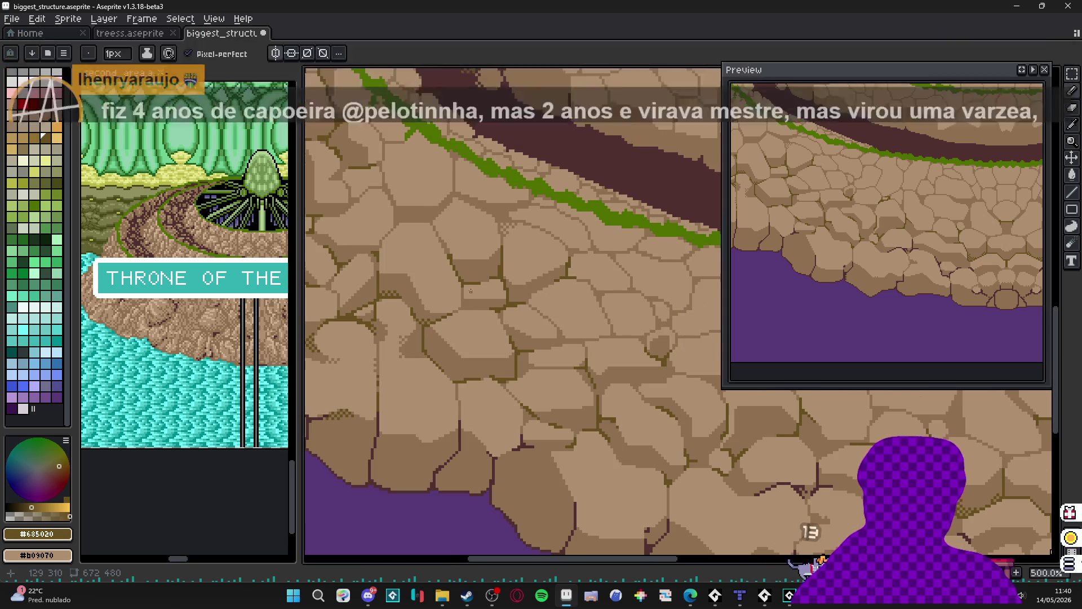
scroll(465, 268, "up", 2)
left_click(465, 268, "alt")
scroll(465, 268, "up", 1)
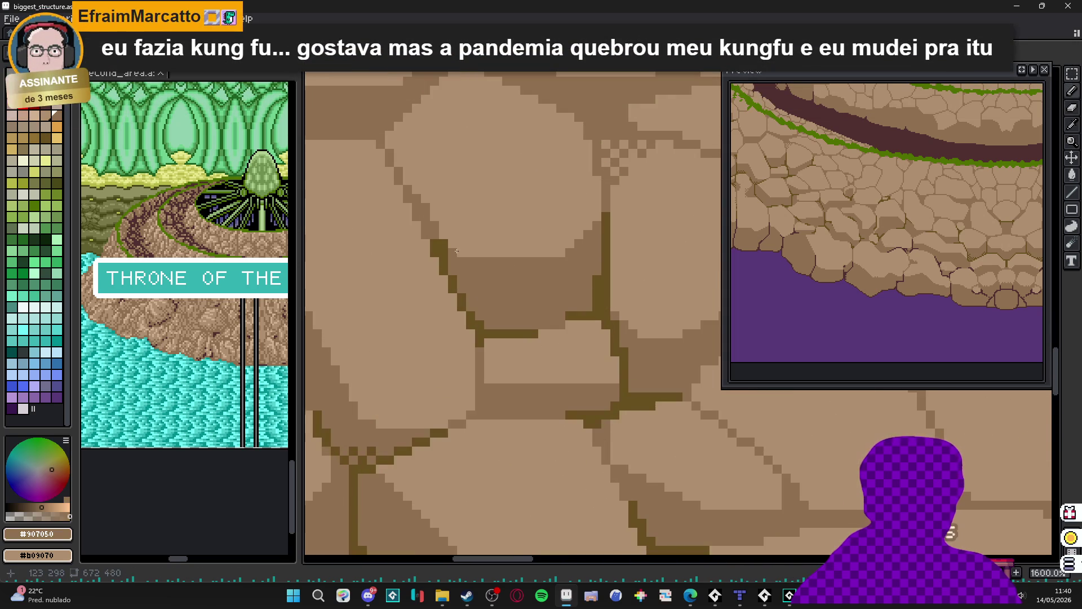
scroll(551, 241, "down", 2)
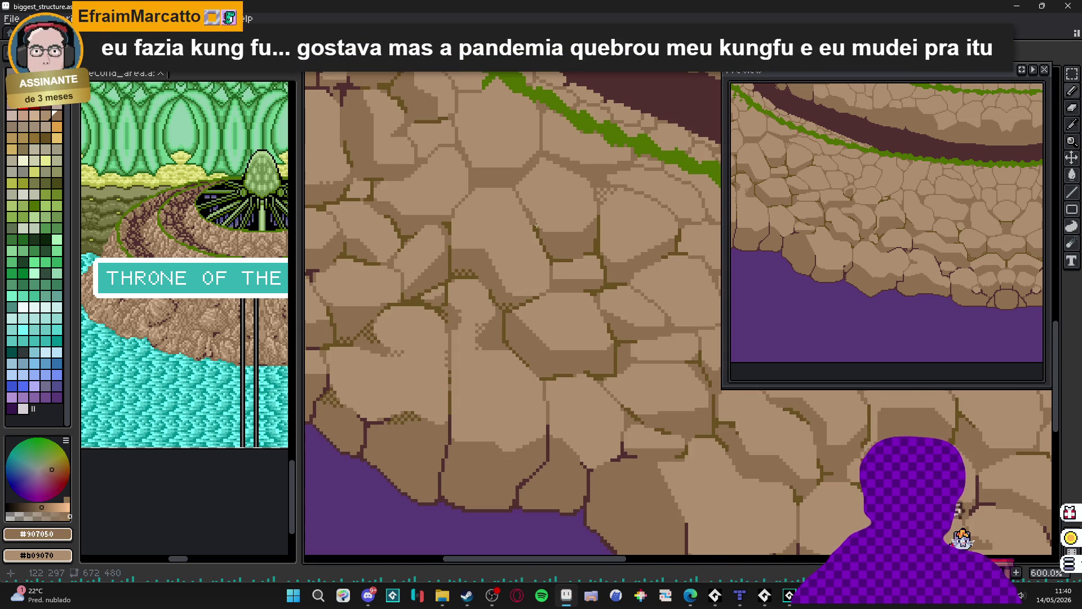
scroll(536, 227, "up", 1)
left_click(647, 241, "alt")
scroll(647, 241, "down", 3)
mouse_move(491, 320)
left_mouse_down()
mouse_move(442, 320)
mouse_move(401, 355)
mouse_move(429, 345)
left_mouse_up()
key("ctrl+s")
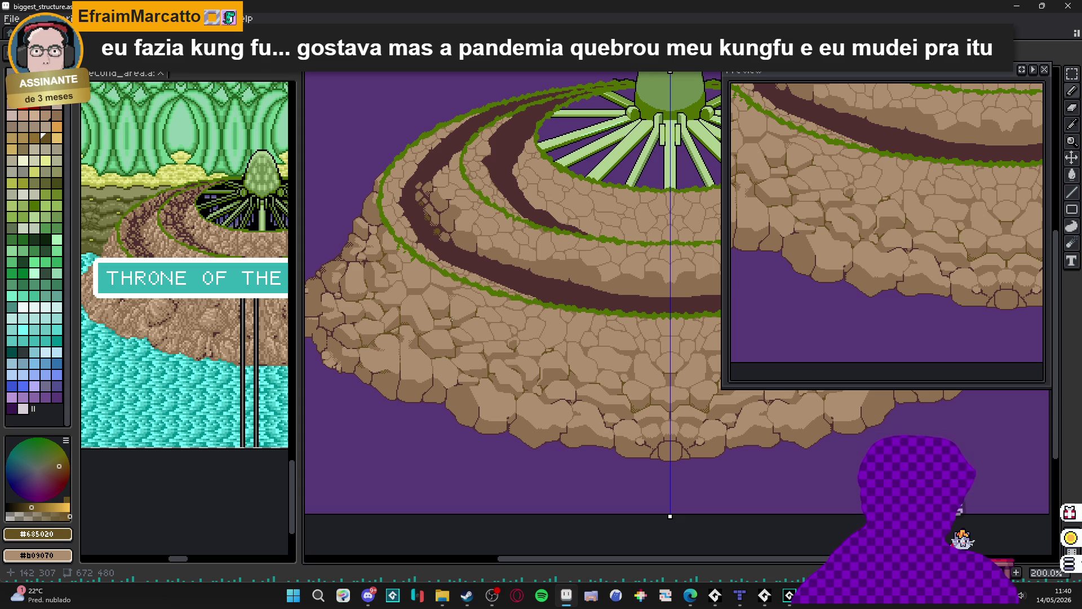
- Draw a vertical crack line across a stone in the sampled light stone brown
scroll(495, 374, "down", 2)
scroll(480, 370, "up", 2)
left_click_drag(476, 370, 507, 388)
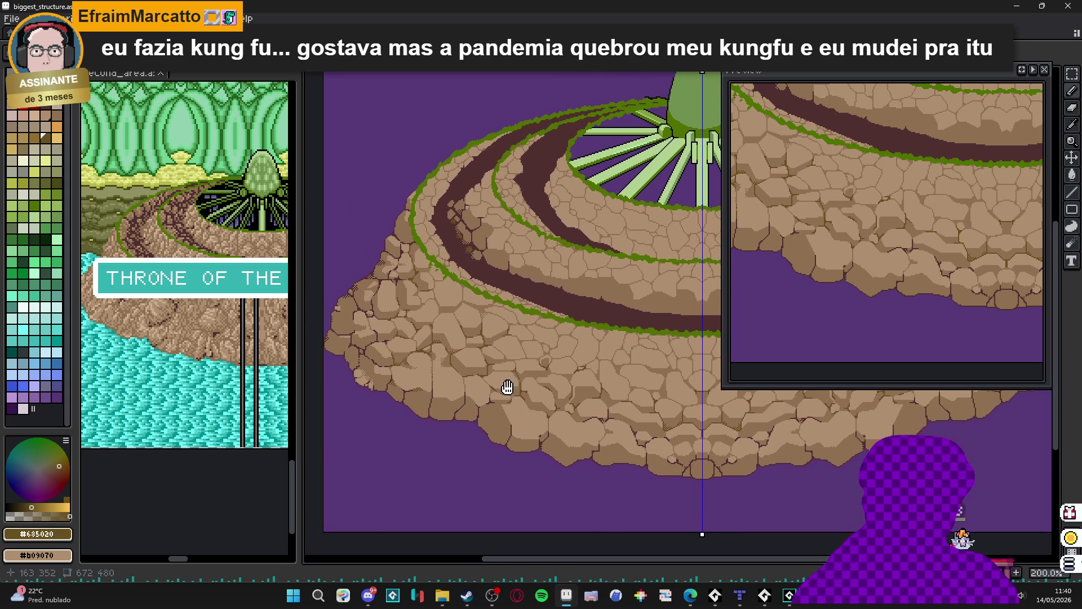
scroll(436, 299, "up", 5)
left_click(446, 231, "alt")
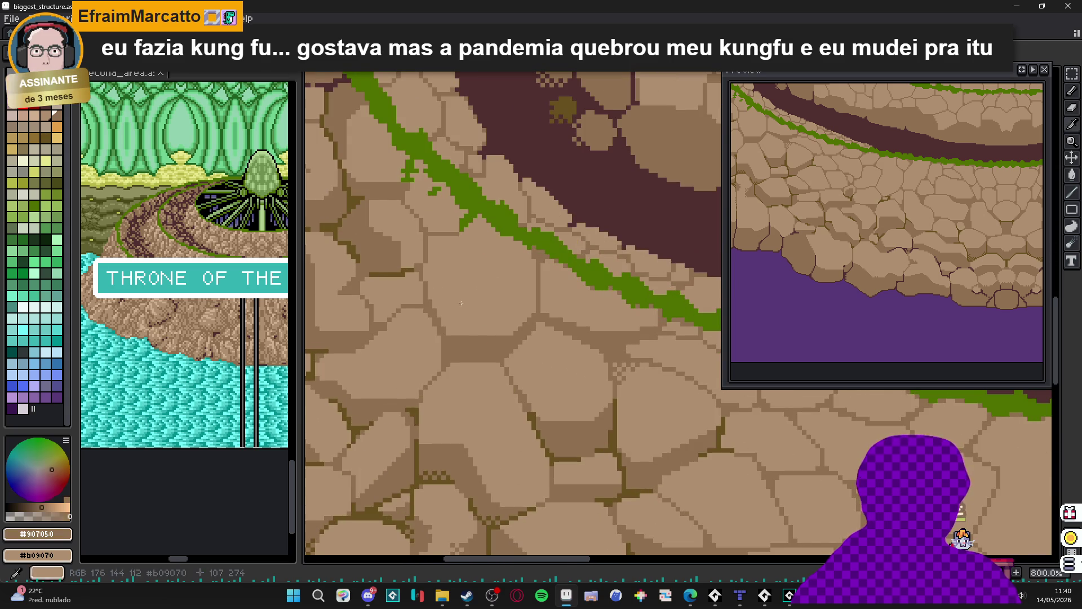
scroll(448, 227, "up", 3)
mouse_move(449, 227)
left_mouse_down()
mouse_move(447, 335)
mouse_move(488, 383)
mouse_move(469, 389)
mouse_move(477, 402)
left_mouse_up()
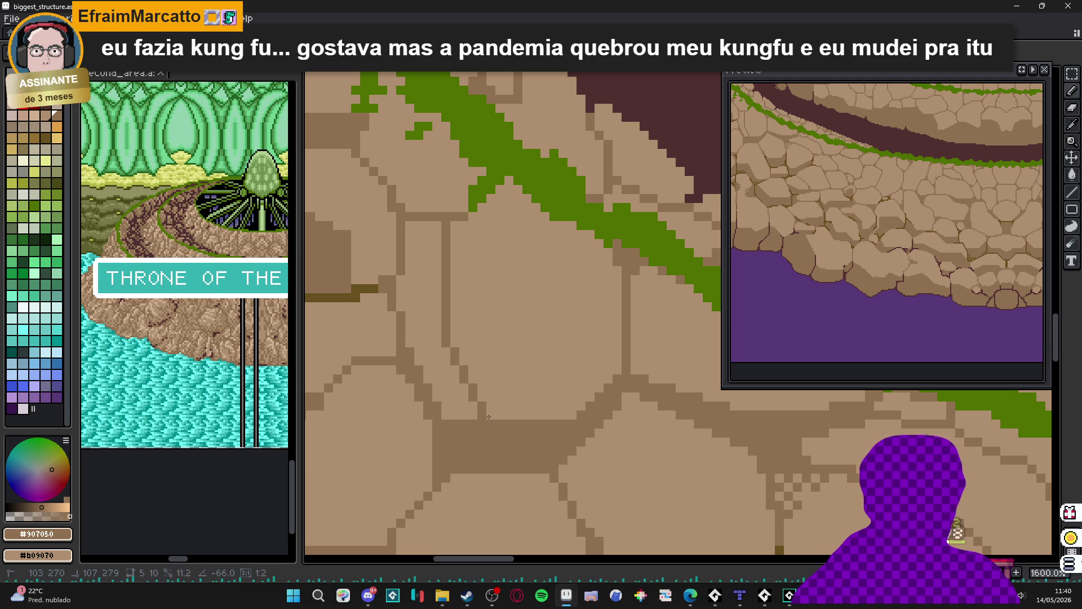
- Bucket-fill the gap between the new lines with dark brown and widen the stone's shaded edge
key("g")
left_click(451, 399)
key("b")
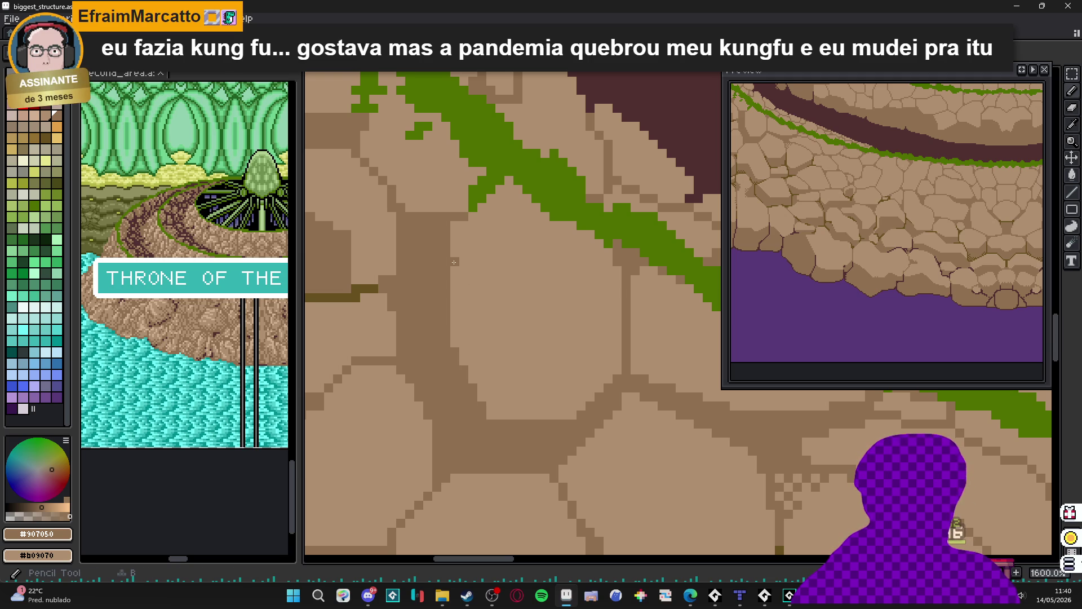
left_click_drag(449, 225, 455, 275)
scroll(447, 332, "down", 2)
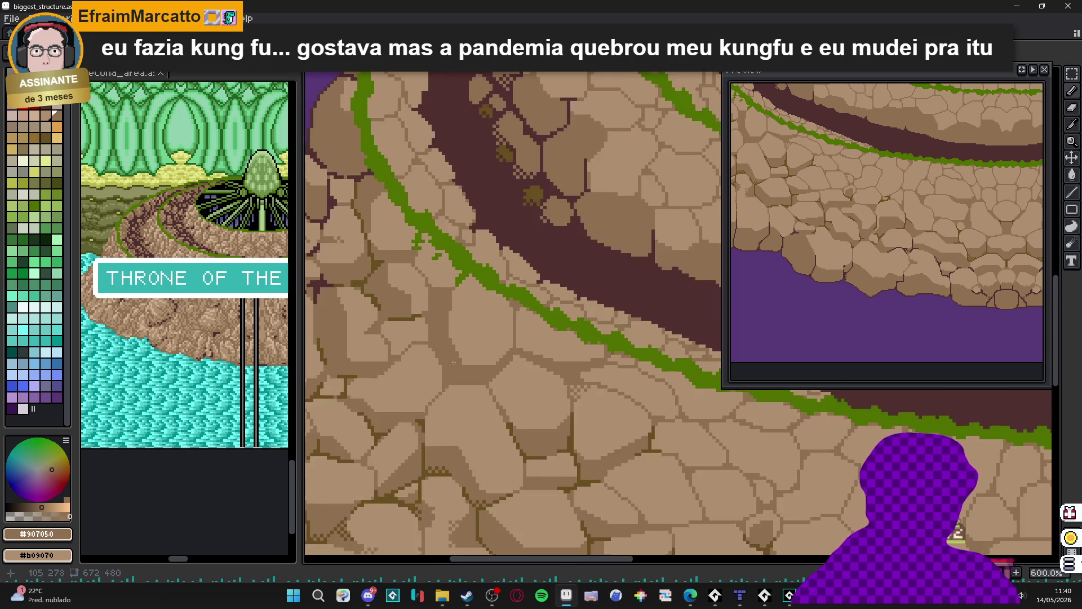
scroll(447, 332, "up", 1)
- Draw a #685020 crack down a stone, then undo it
left_click(569, 485, "alt")
scroll(429, 403, "up", 3)
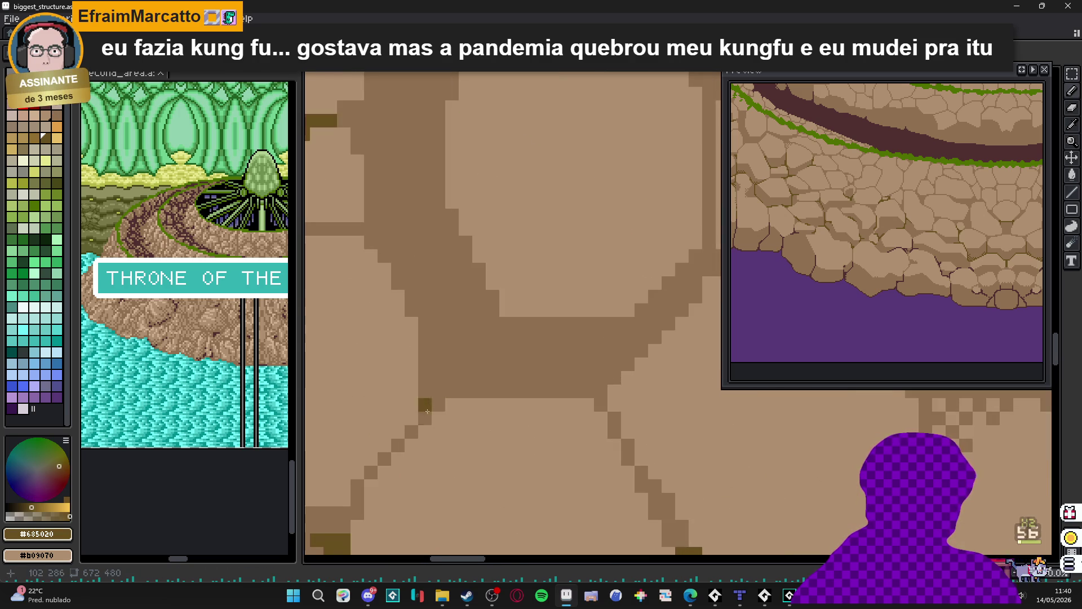
mouse_move(425, 417)
left_mouse_down()
mouse_move(425, 319)
mouse_move(399, 282)
mouse_move(377, 297)
mouse_move(417, 287)
mouse_move(374, 297)
mouse_move(416, 297)
left_mouse_up()
scroll(400, 270, "down", 1)
scroll(464, 363, "up", 1)
key("ctrl+z")
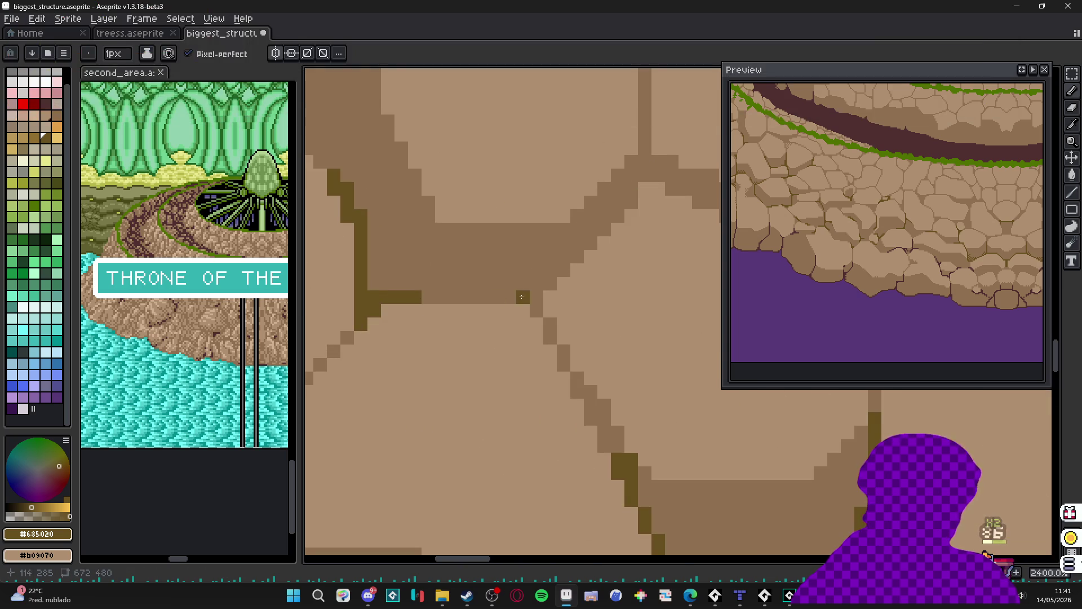
- Add a horizontal dark olive crack along a stone edge and a vertical crack meeting it
left_click_drag(509, 297, 539, 286)
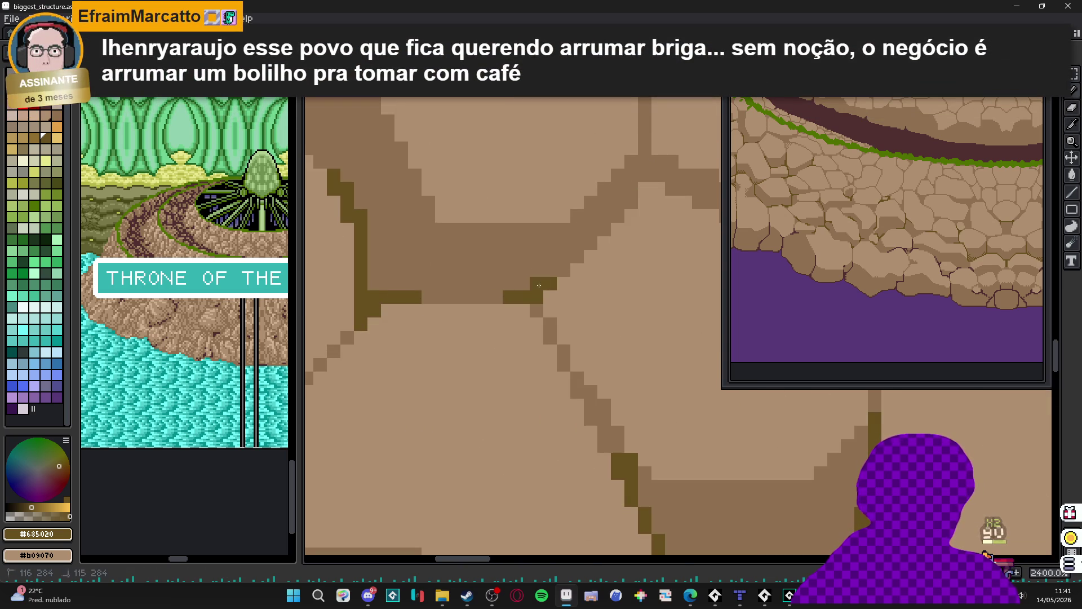
scroll(555, 285, "down", 6)
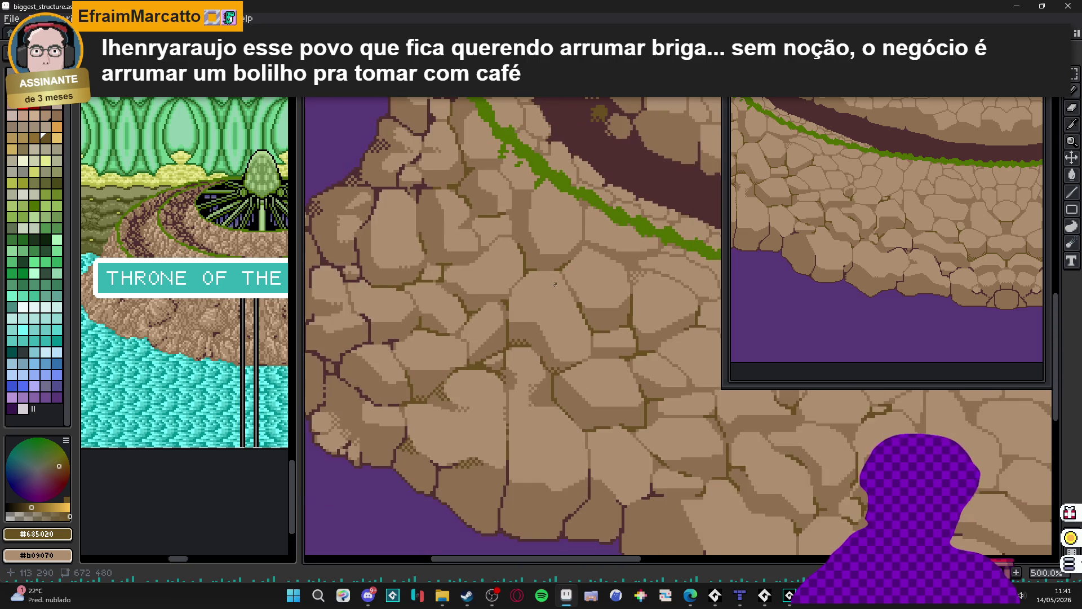
scroll(527, 279, "up", 5)
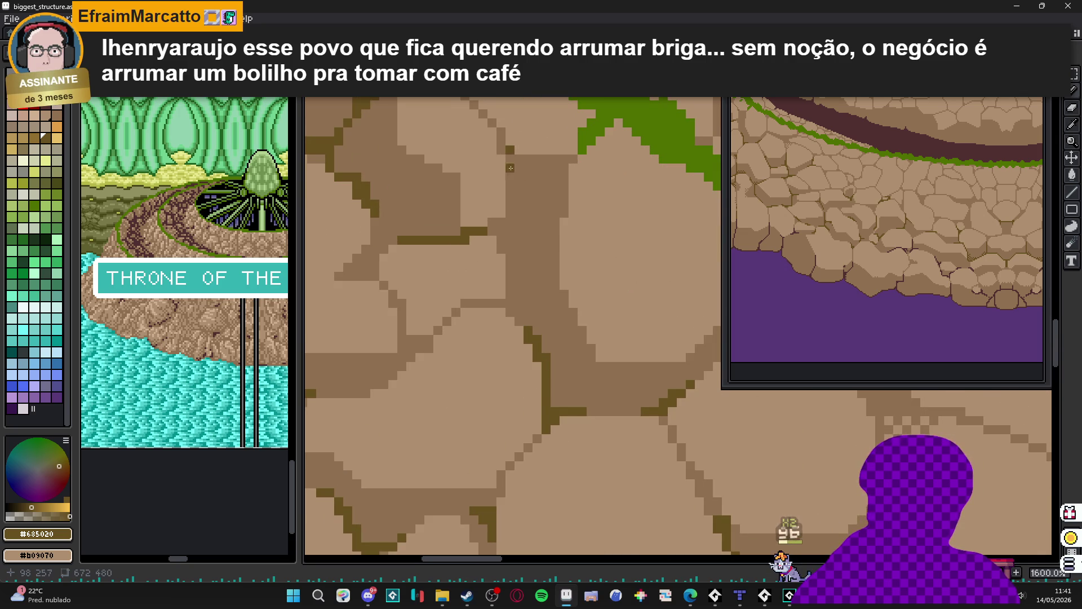
left_click_drag(510, 148, 508, 217)
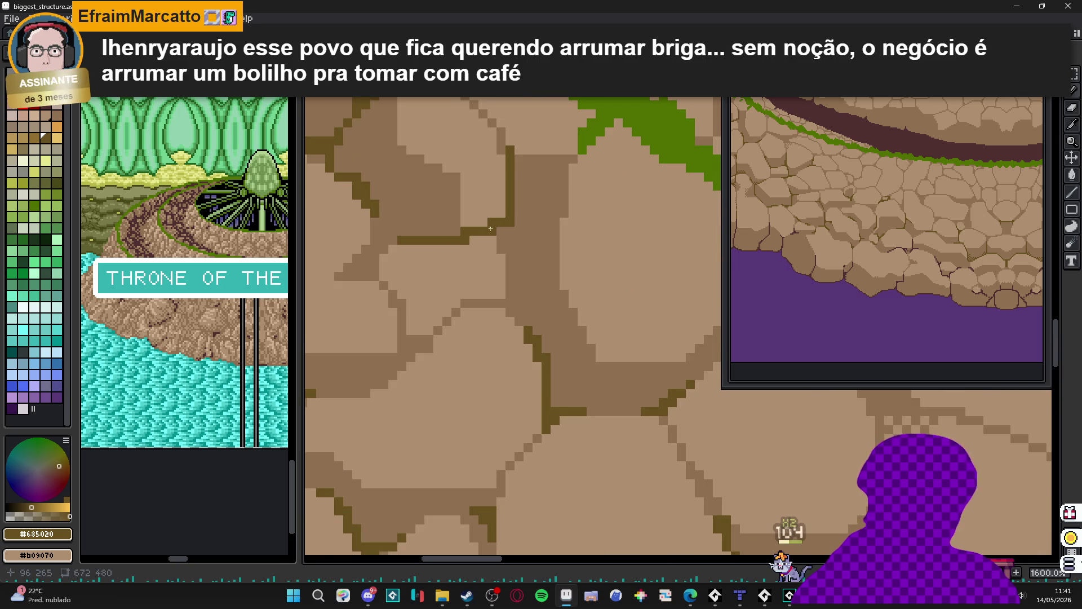
scroll(496, 234, "down", 6)
scroll(496, 235, "up", 3)
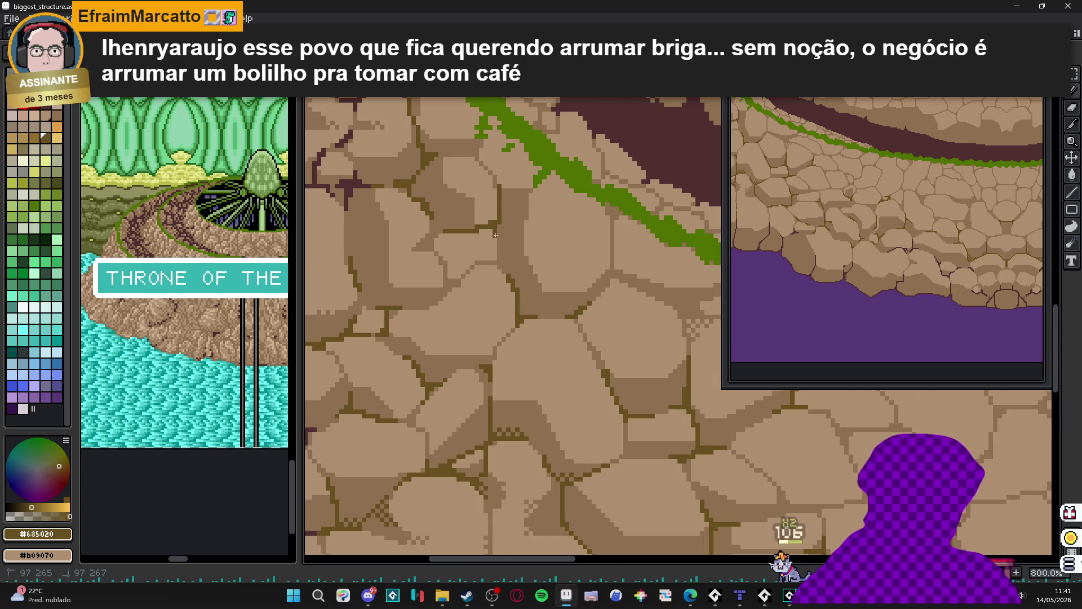
- Try a dark olive L-shaped crack on a stone beside the moss line, then undo it
scroll(496, 283, "up", 5)
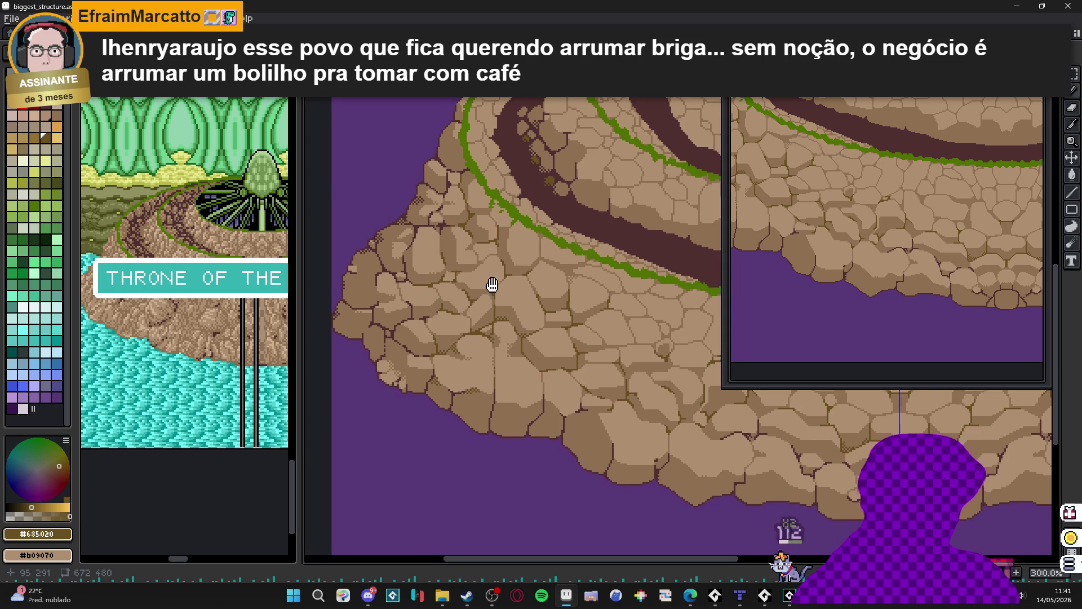
left_click(472, 291, "alt")
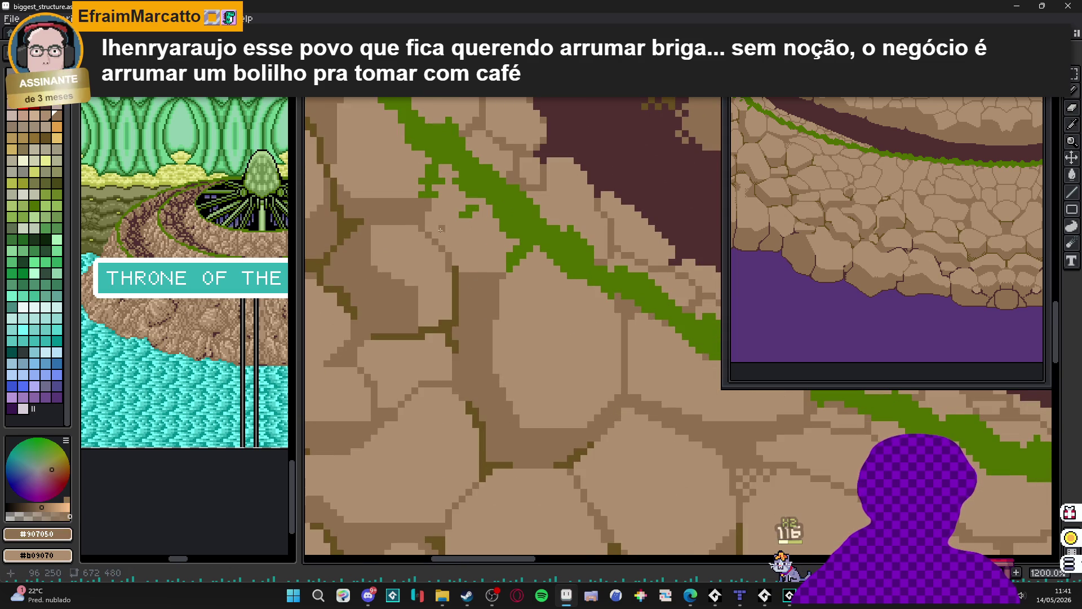
scroll(429, 219, "up", 1)
left_click(461, 288, "alt")
left_click_drag(421, 232, 385, 218)
left_click(427, 212, "alt")
key("ctrl+z")
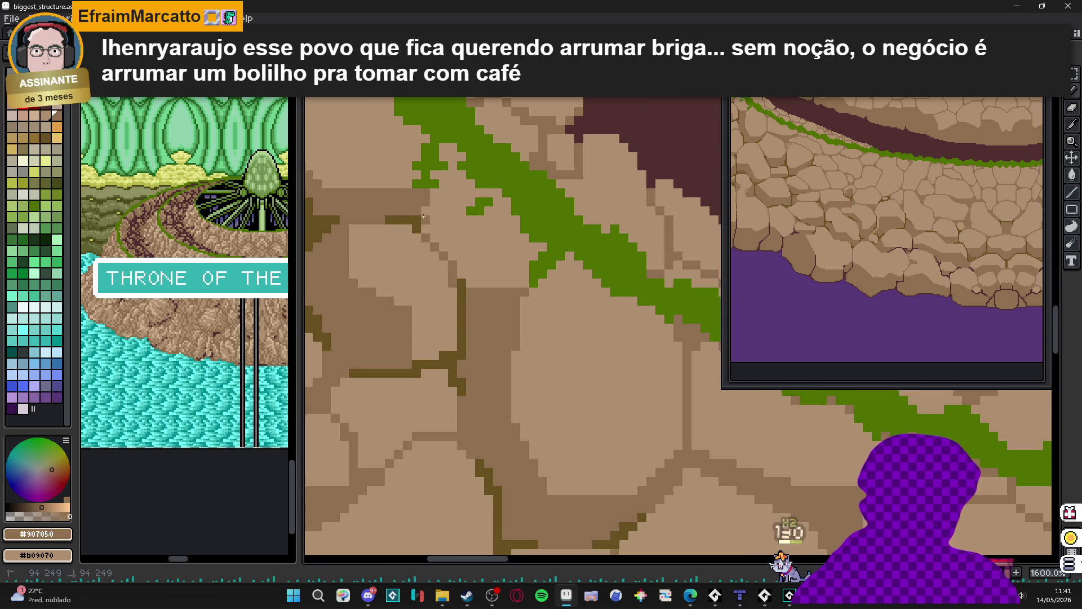
- Draw a light-brown diagonal edge across the stone and recolour some of its pixels medium brown
left_click(487, 287, "shift")
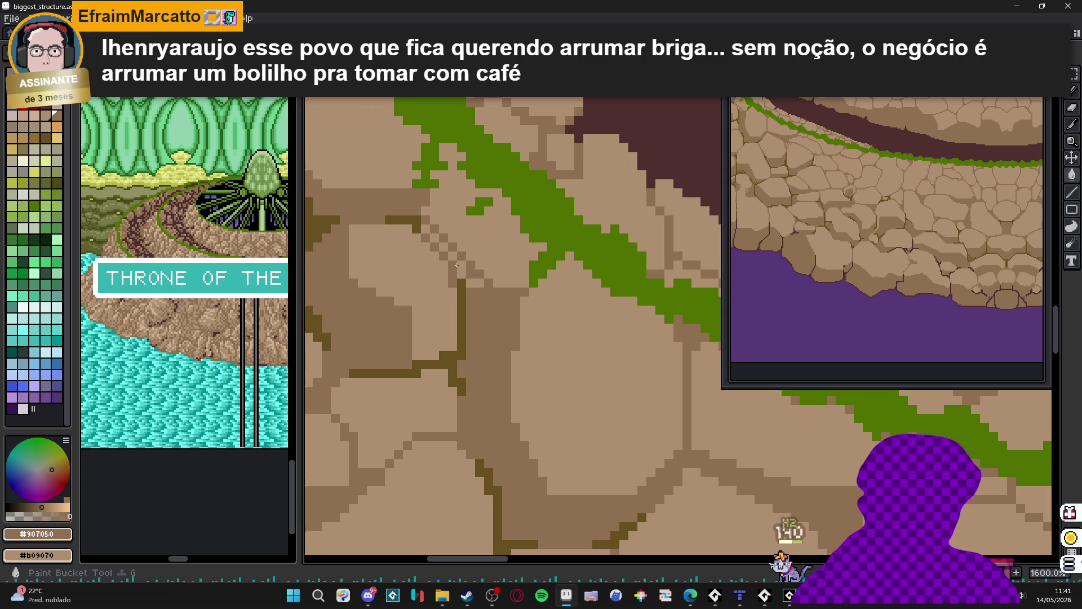
left_click(461, 270)
left_click(473, 280)
- Return to the Pencil with dark olive #685020 as the drawing colour
key("b")
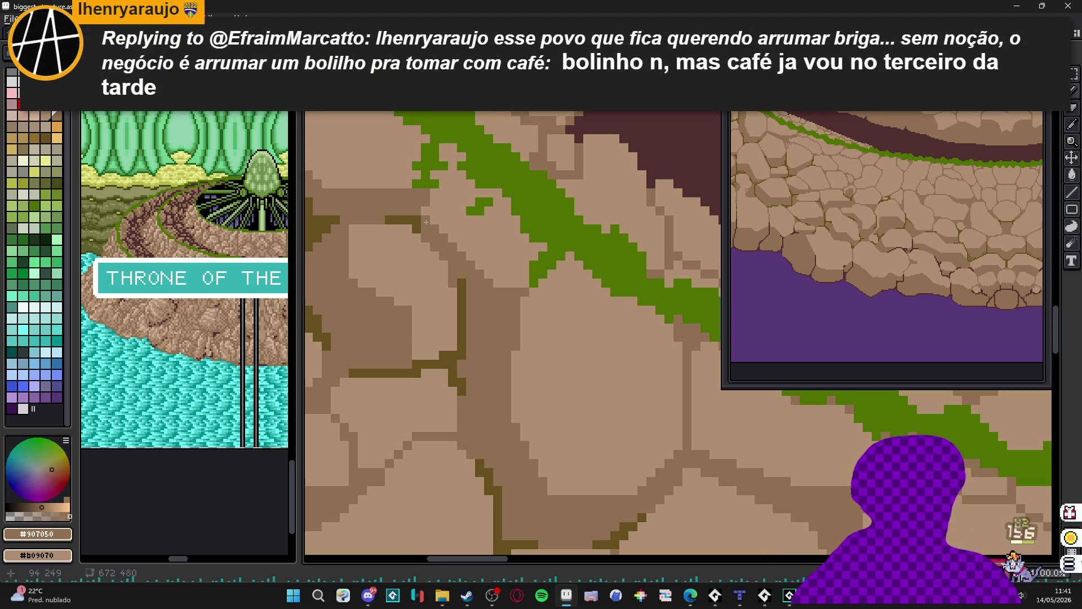
scroll(426, 222, "up", 2)
left_click(421, 242, "alt")
scroll(433, 255, "down", 3)
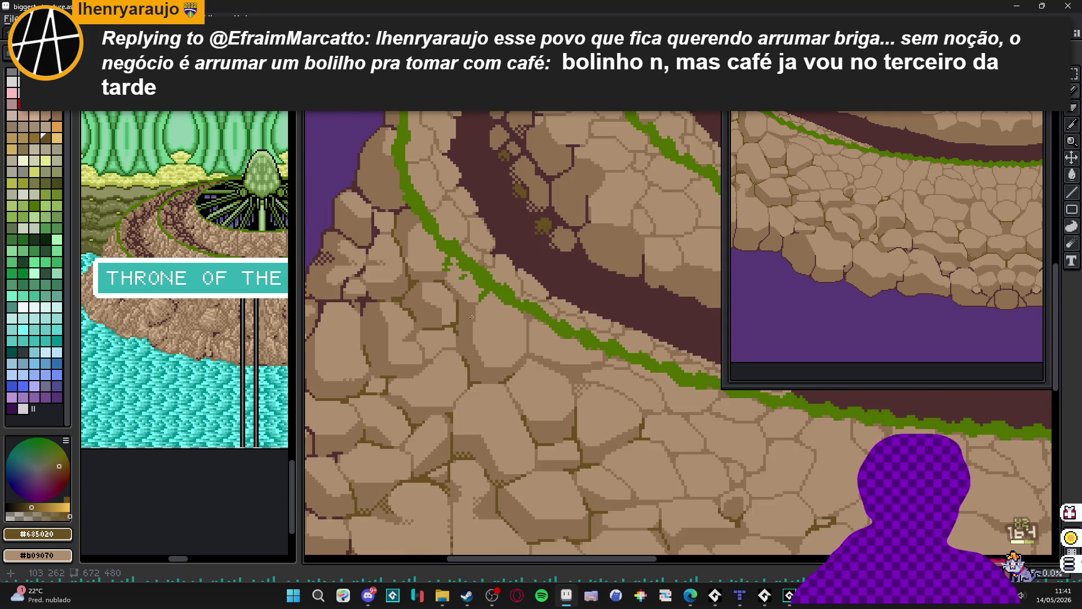
scroll(467, 316, "down", 1)
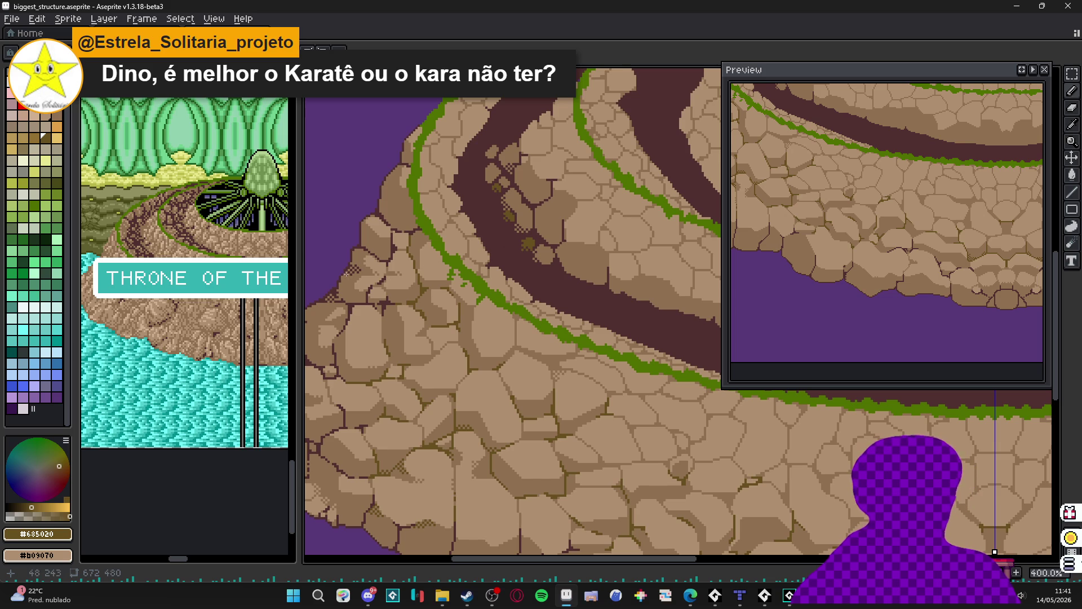
- Pick #907050 and draw a diagonal crack that continues straight down, ending in a dark pixel
scroll(383, 242, "up", 6)
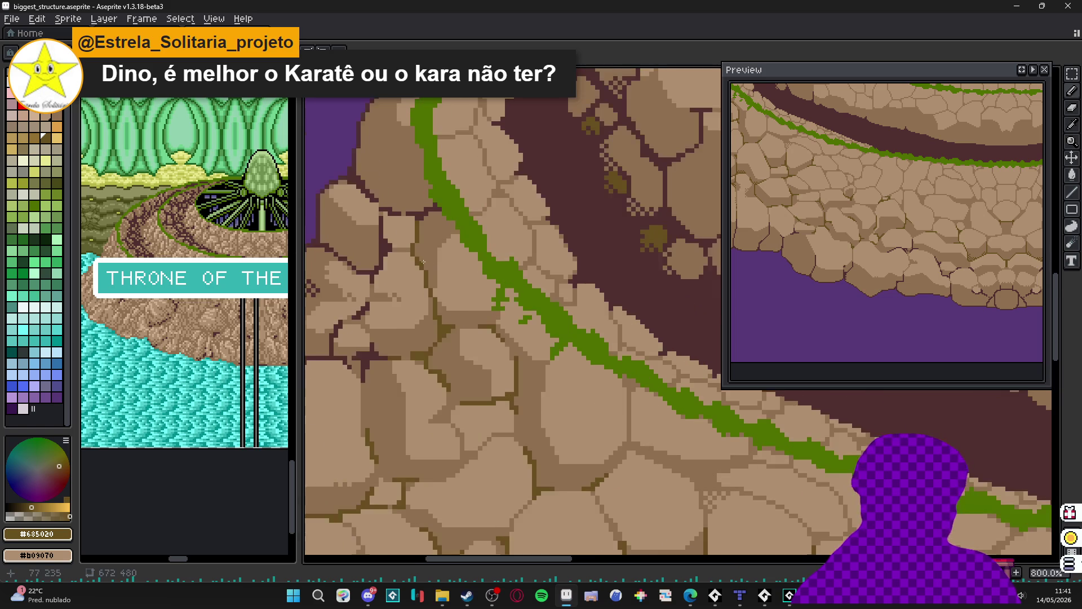
left_click(451, 264, "alt")
left_click(491, 304, "shift")
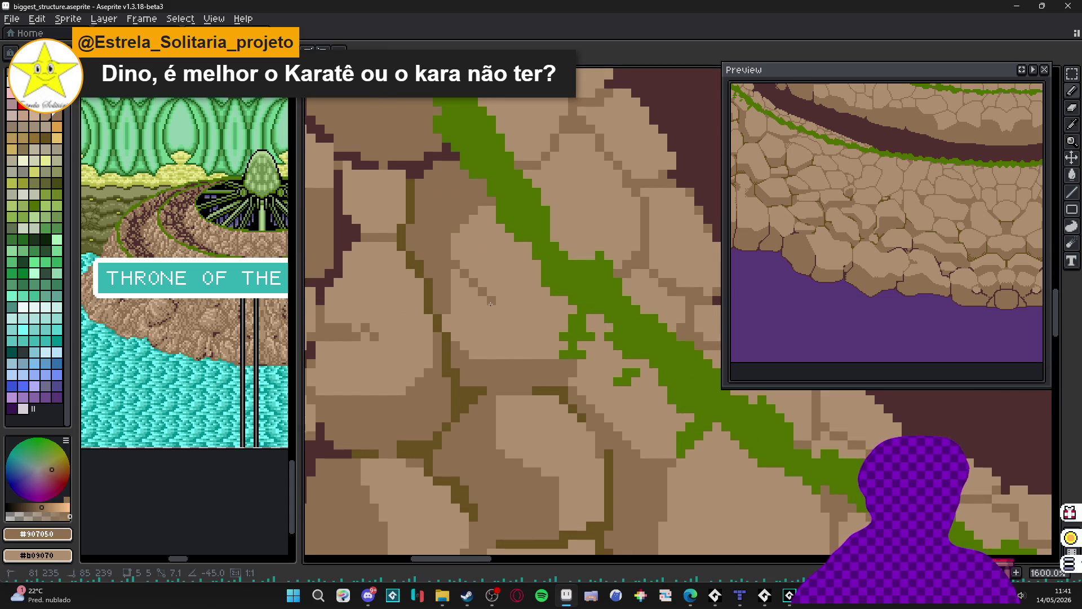
left_click(491, 322, "shift")
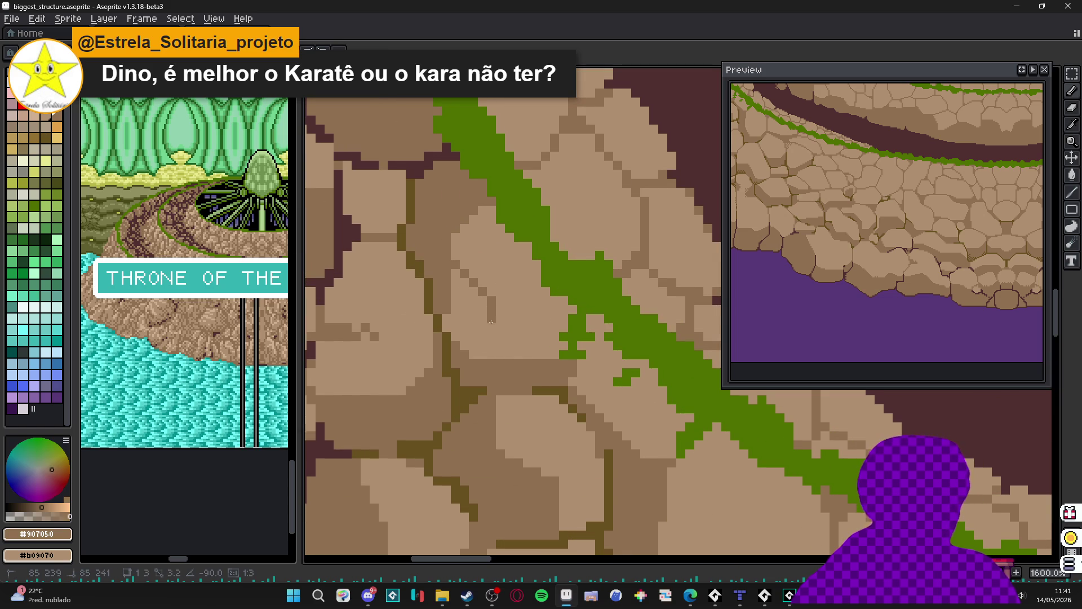
left_click(483, 355, "shift")
- Paint a darker-brown band along a stone and shade a pixel column beside the dark outline
scroll(491, 343, "down", 3)
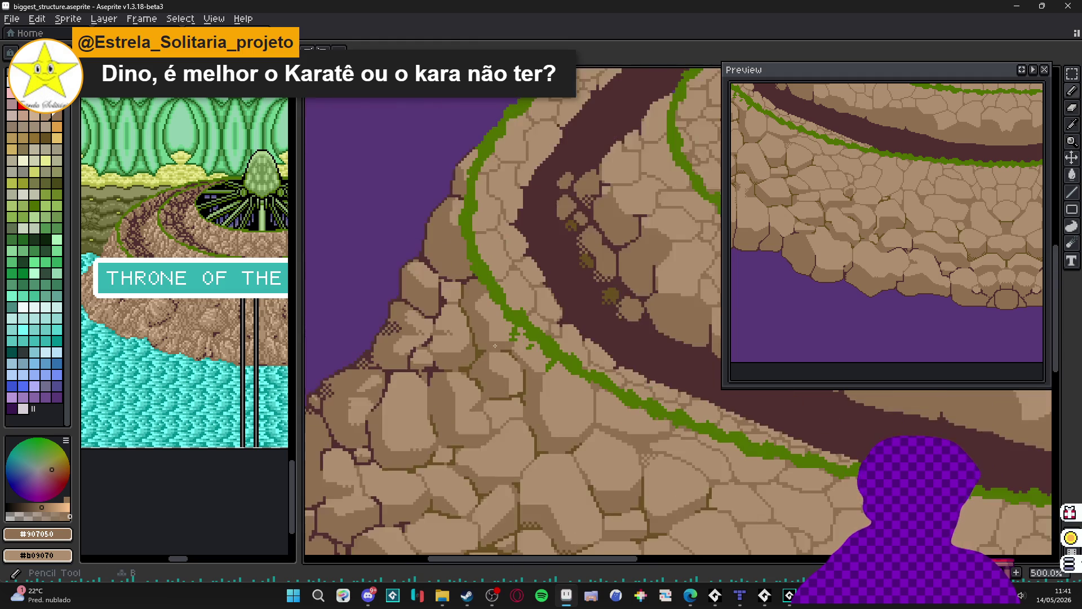
scroll(491, 342, "up", 2)
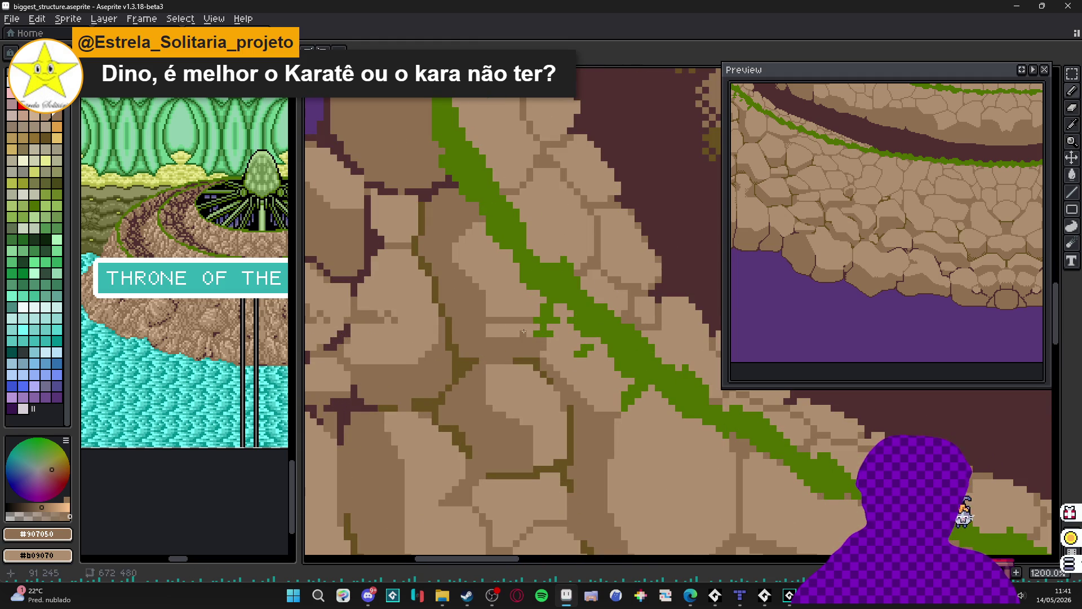
left_click_drag(491, 333, 523, 330)
scroll(502, 315, "up", 1)
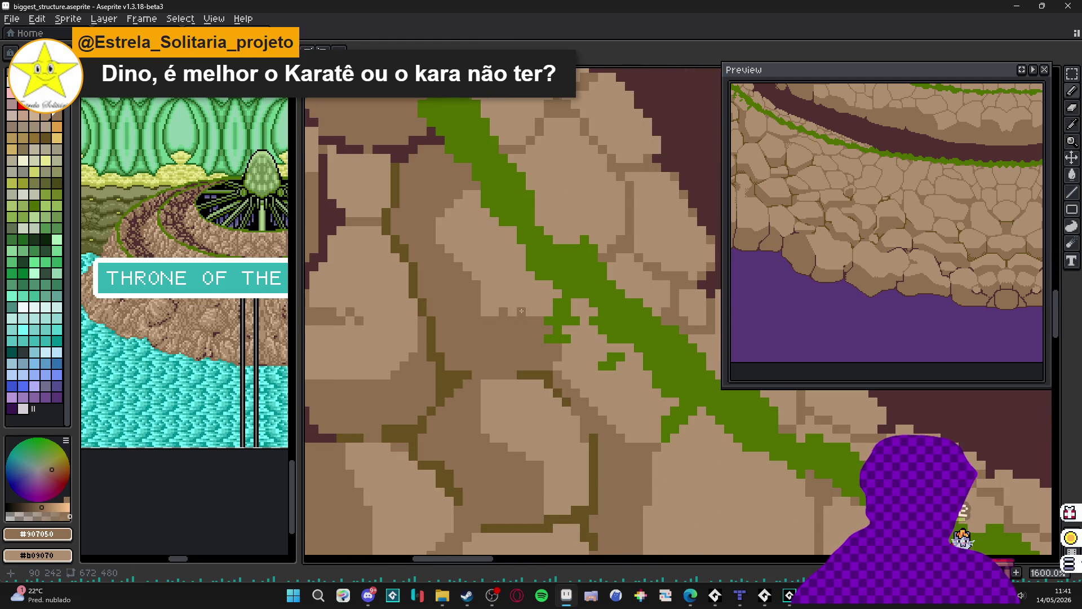
scroll(508, 311, "down", 7)
scroll(497, 312, "up", 1)
scroll(575, 357, "up", 6)
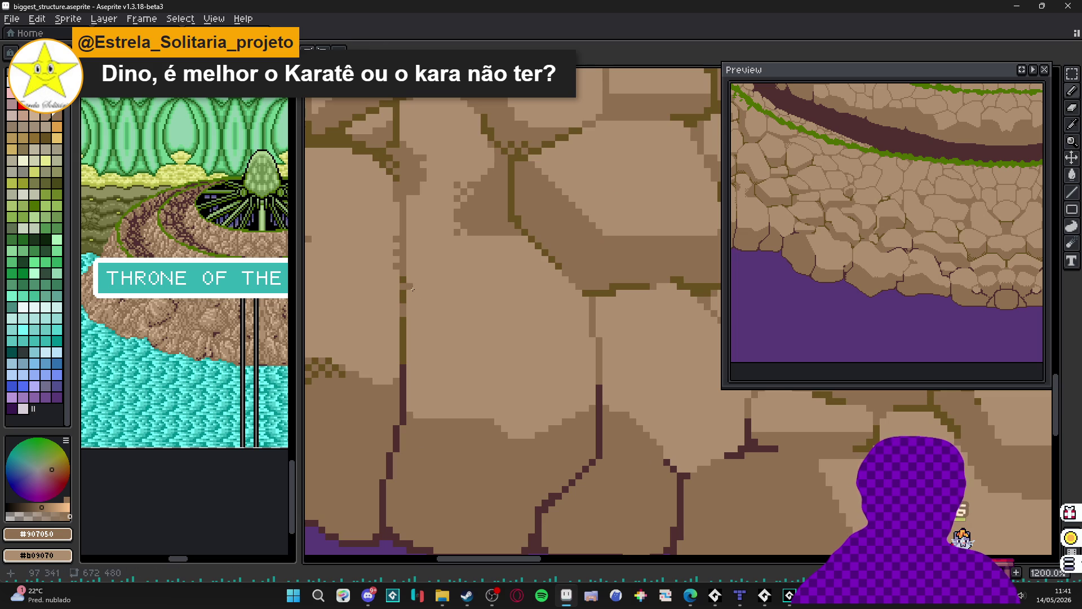
left_click_drag(411, 365, 412, 422)
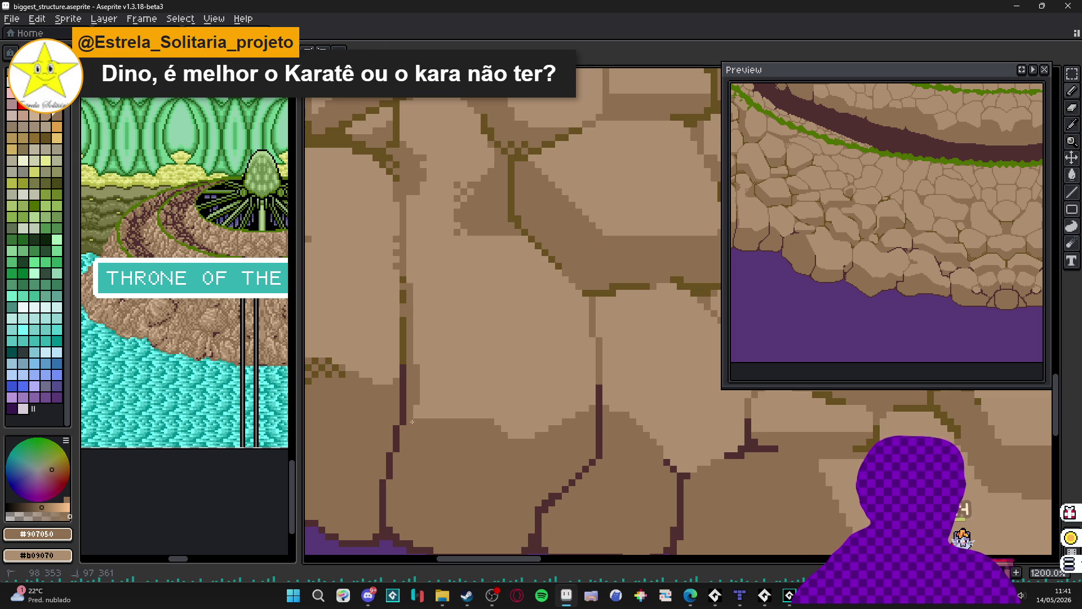
scroll(423, 414, "down", 5)
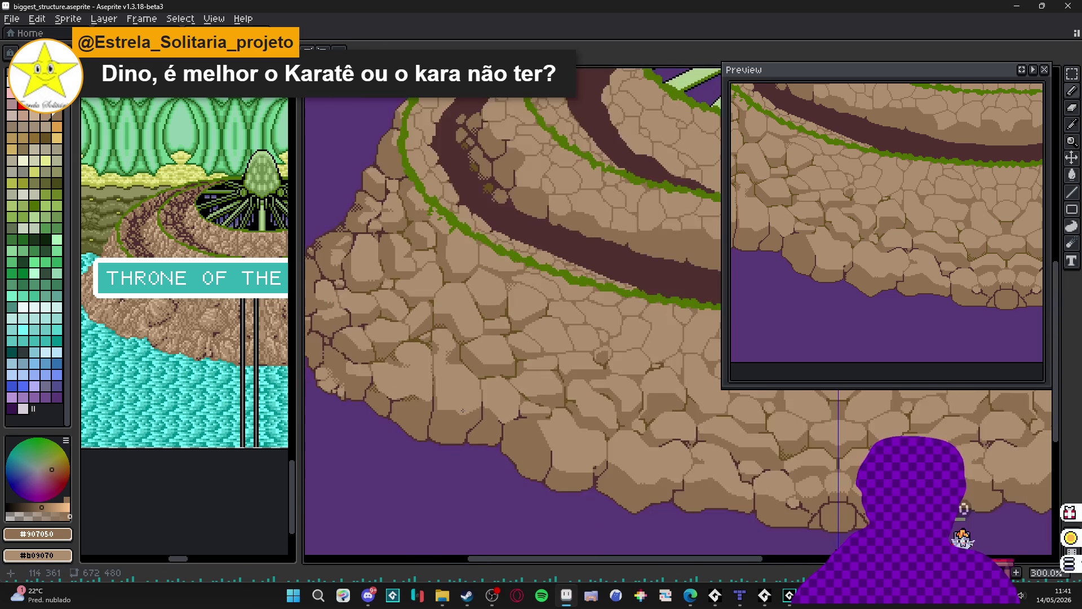
- Save the artwork as biggest_structure.aseprite
scroll(437, 405, "up", 4)
scroll(439, 402, "up", 3)
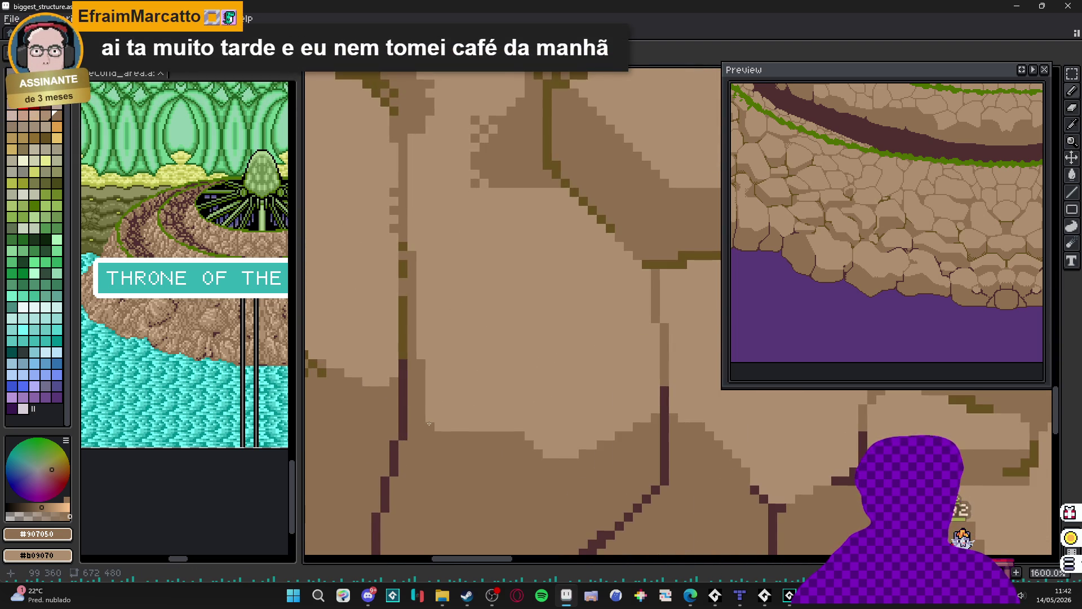
scroll(430, 423, "down", 3)
key("ctrl+s")
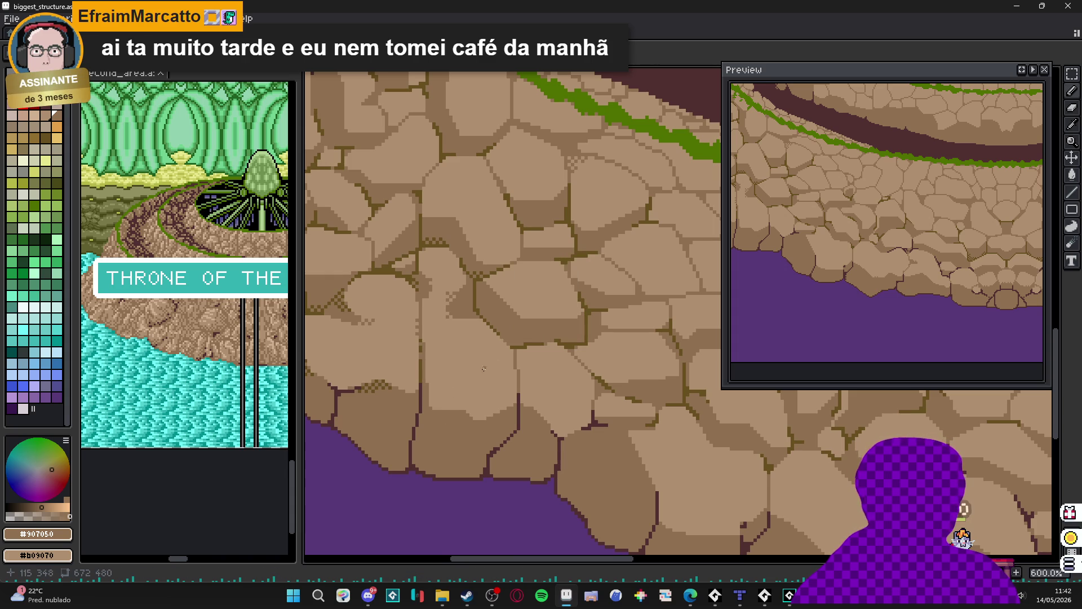
- Paint dark crack pixels and a crack line down a cobblestone, then sample olive #685020
scroll(484, 369, "down", 3)
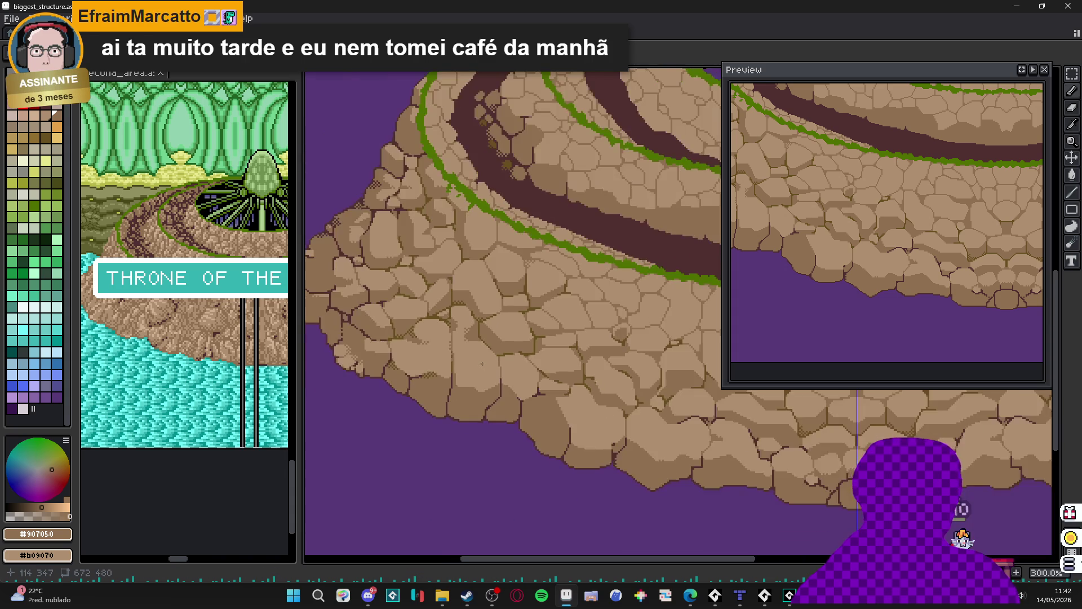
scroll(501, 379, "up", 8)
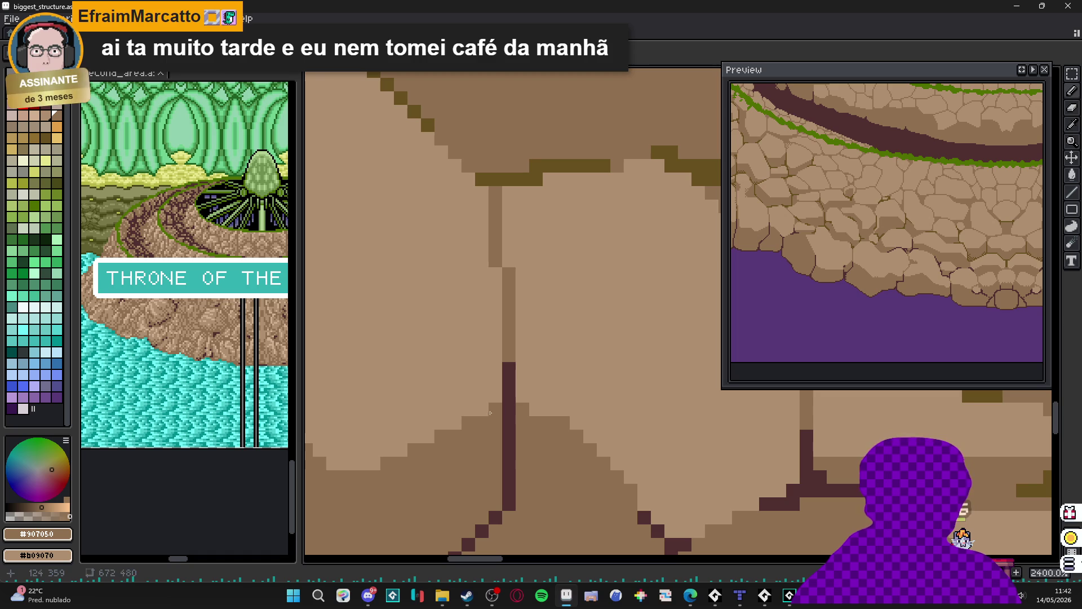
left_click(495, 287)
left_click(495, 275)
mouse_move(469, 410)
left_mouse_down()
mouse_move(482, 395)
mouse_move(495, 298)
mouse_move(506, 306)
left_mouse_up()
left_click(541, 169, "alt")
scroll(503, 317, "down", 3)
scroll(509, 322, "down", 5)
- Zoom out to review the whole throne, save biggest_structure.aseprite, and zoom back onto the wall's crack joints
scroll(568, 364, "up", 2)
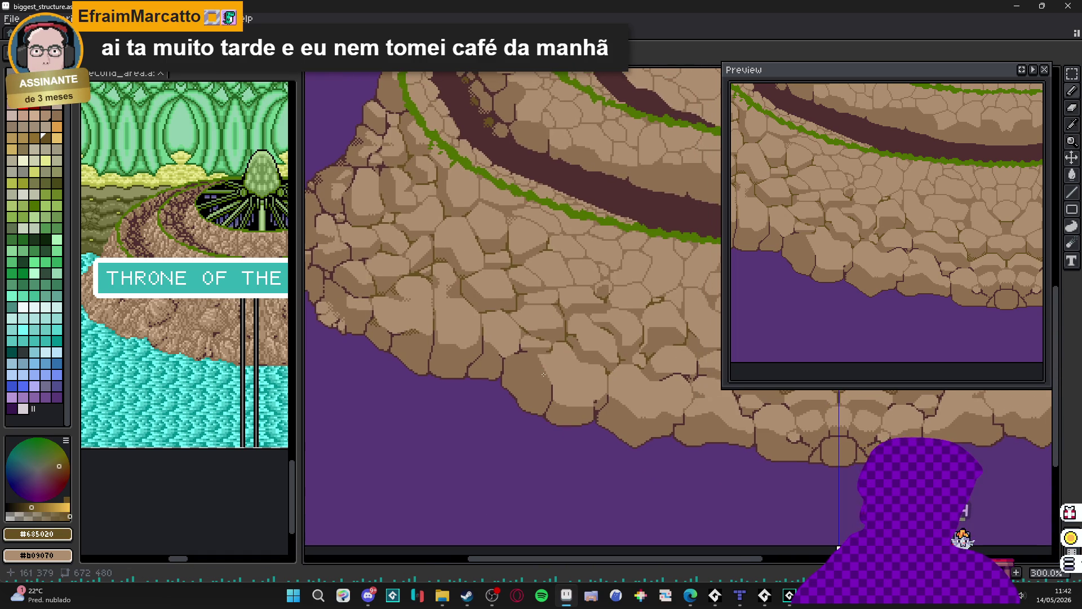
scroll(481, 394, "right", 3)
scroll(572, 409, "down", 1)
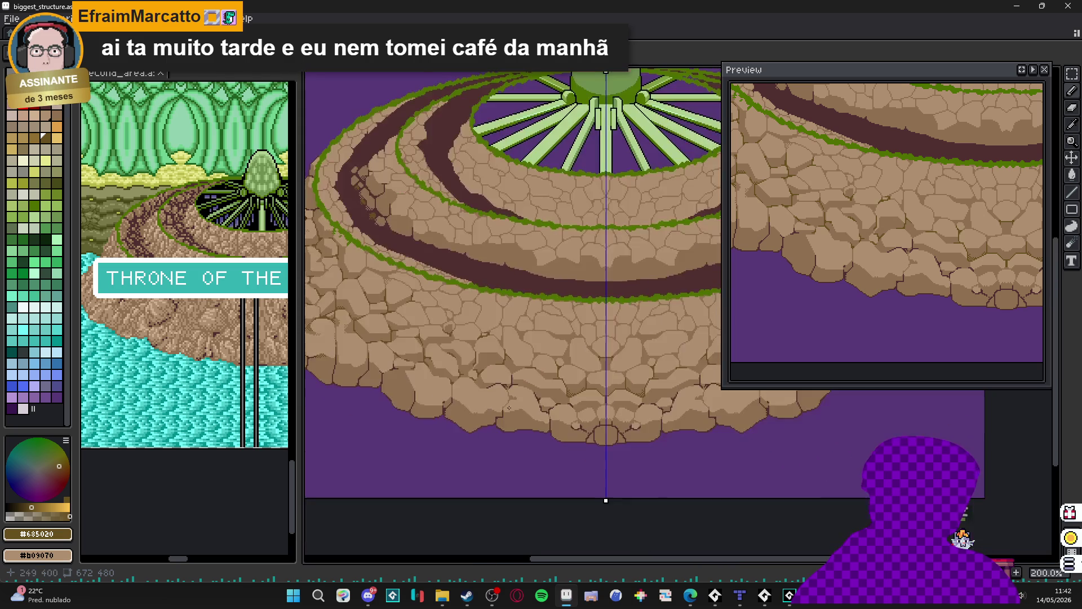
scroll(564, 437, "up", 2)
key("ctrl+s")
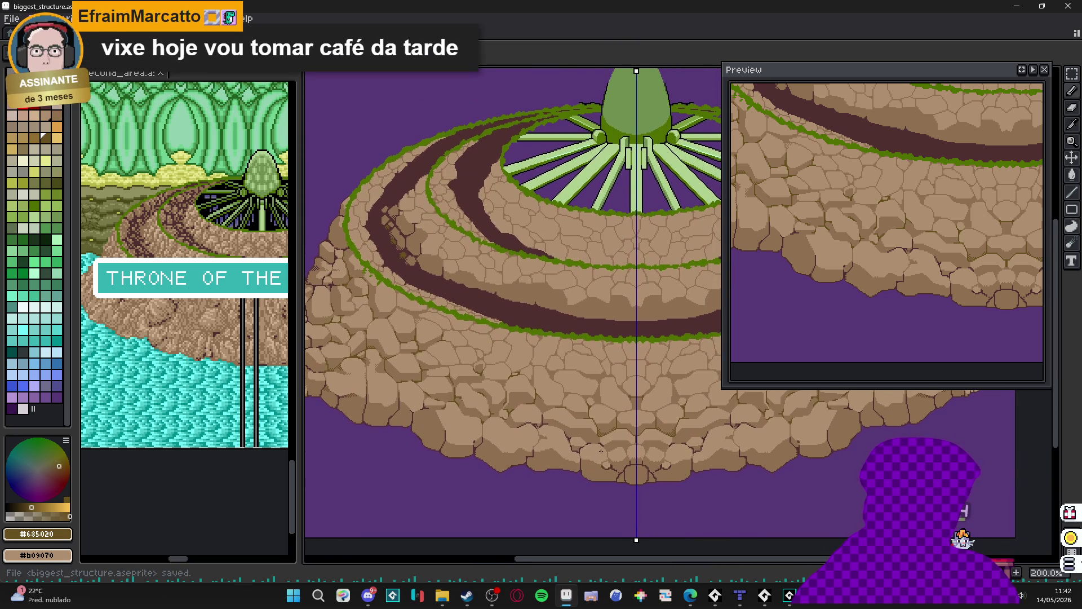
scroll(609, 464, "down", 1)
scroll(609, 463, "up", 1)
scroll(481, 387, "down", 1)
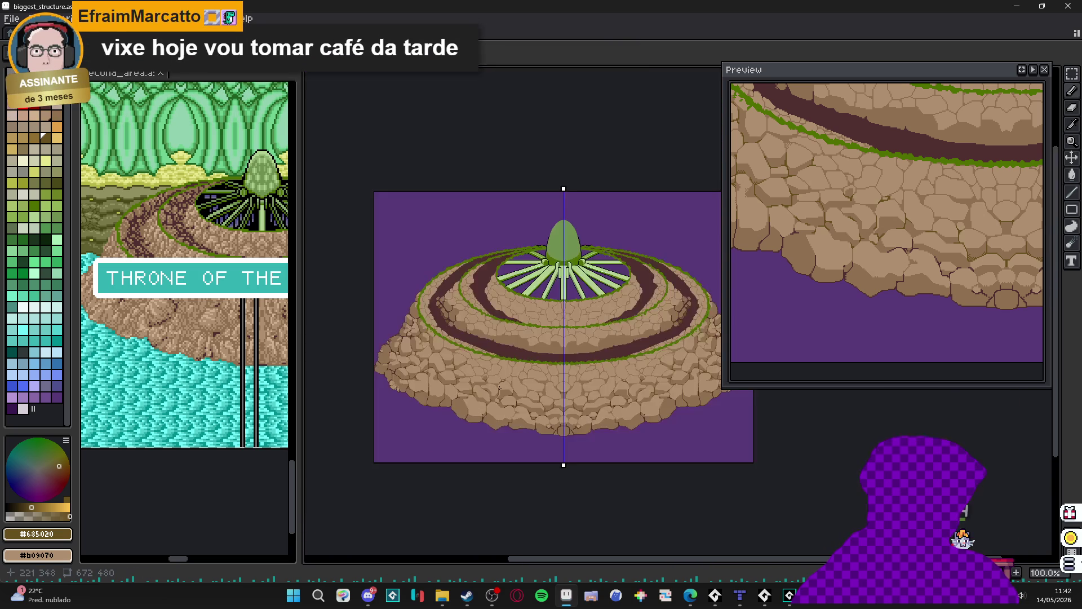
scroll(525, 397, "up", 1)
mouse_move(524, 396)
left_mouse_down()
mouse_move(585, 416)
mouse_move(466, 387)
mouse_move(519, 399)
left_mouse_up()
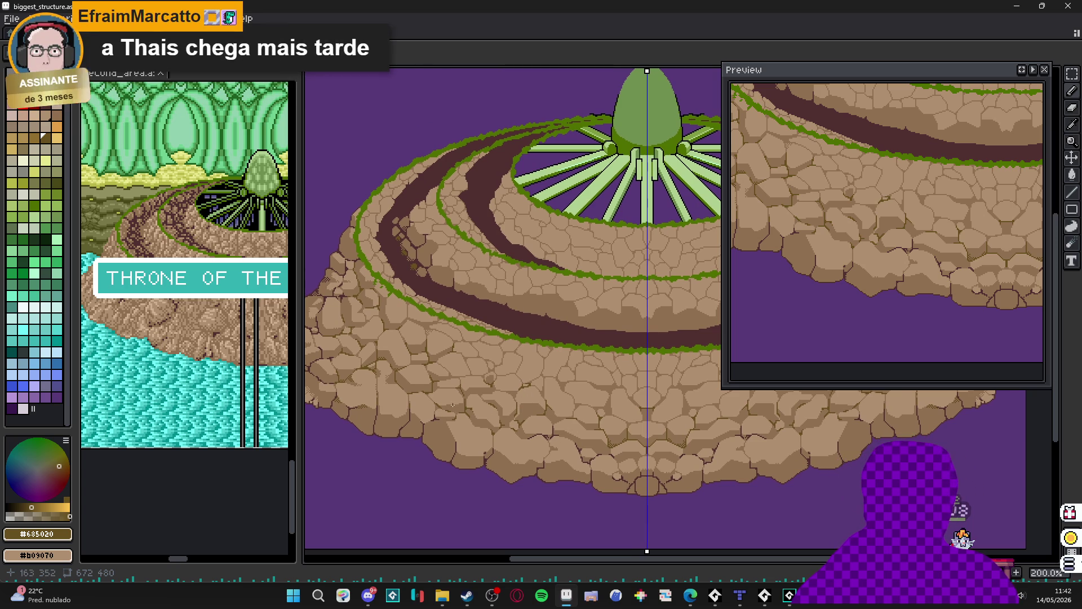
scroll(436, 383, "up", 6)
scroll(436, 369, "up", 2)
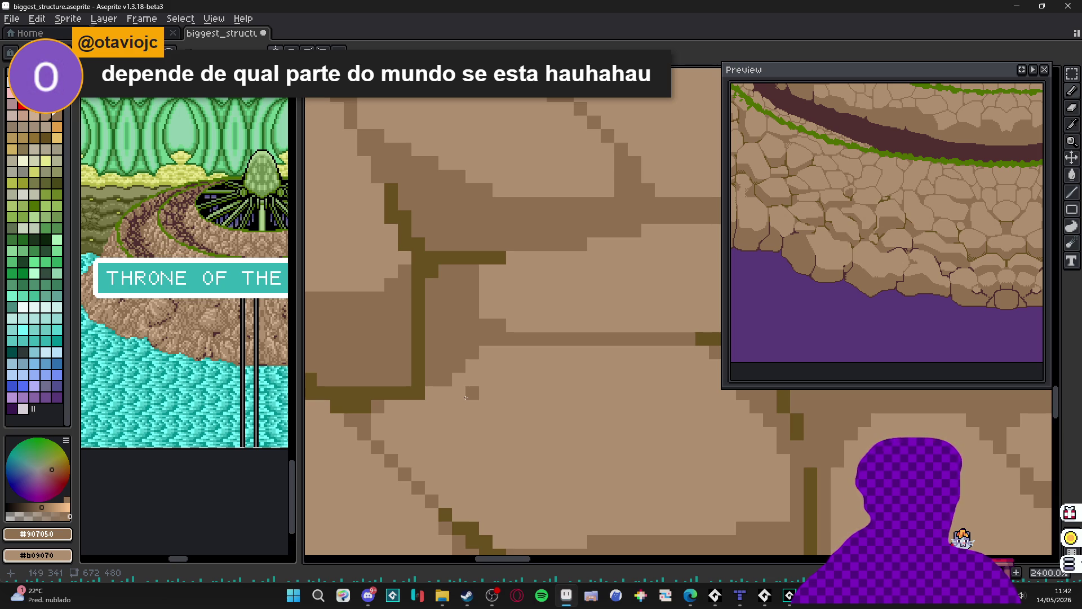
- Remove a stray straight pencil line from the cobblestone
key("shift")
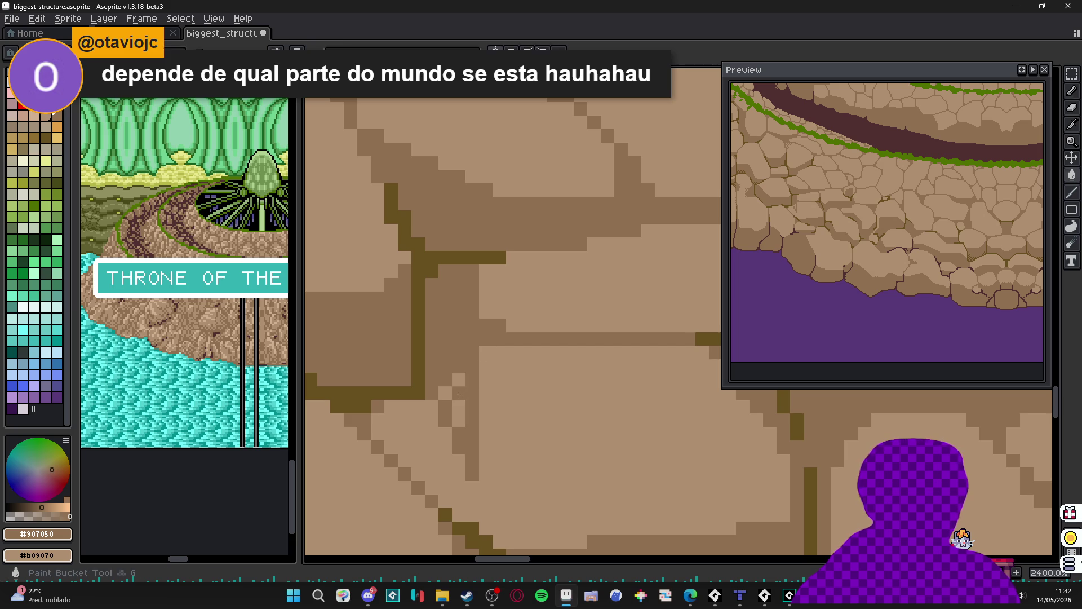
scroll(456, 402, "down", 3)
scroll(456, 402, "down", 3)
scroll(460, 407, "up", 3)
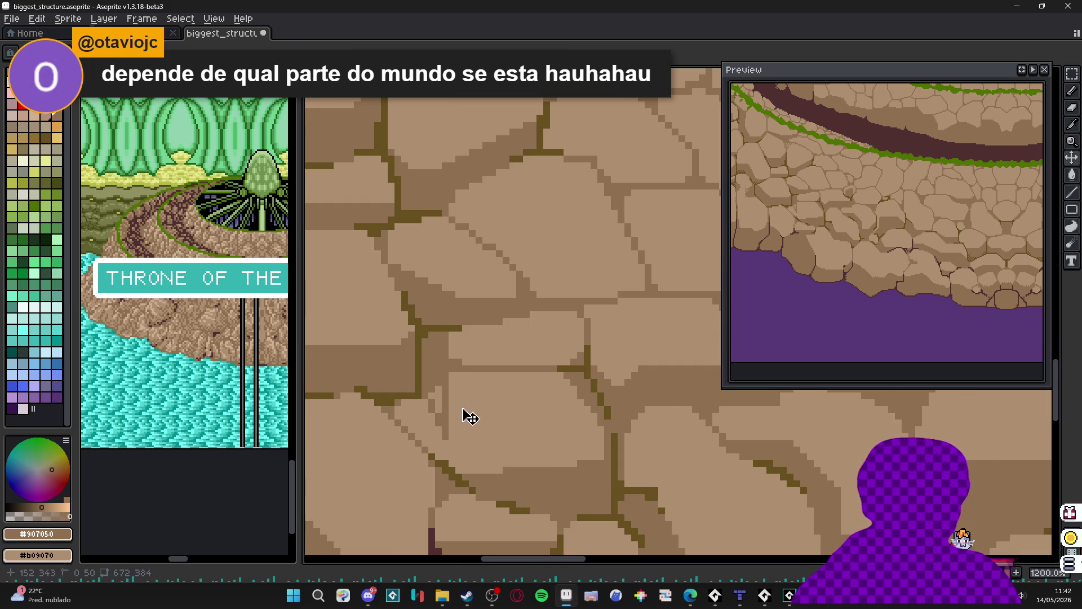
key("ctrl+z")
- Sample the stones' light brown #b09070 and mid brown #907050 for further shading
key("shift")
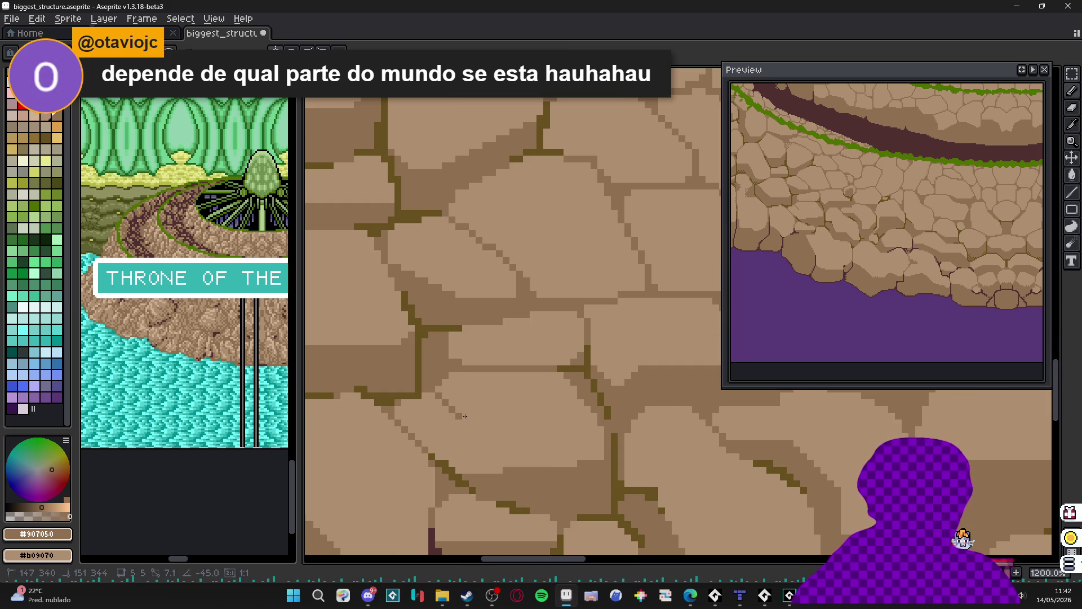
scroll(457, 372, "down", 3)
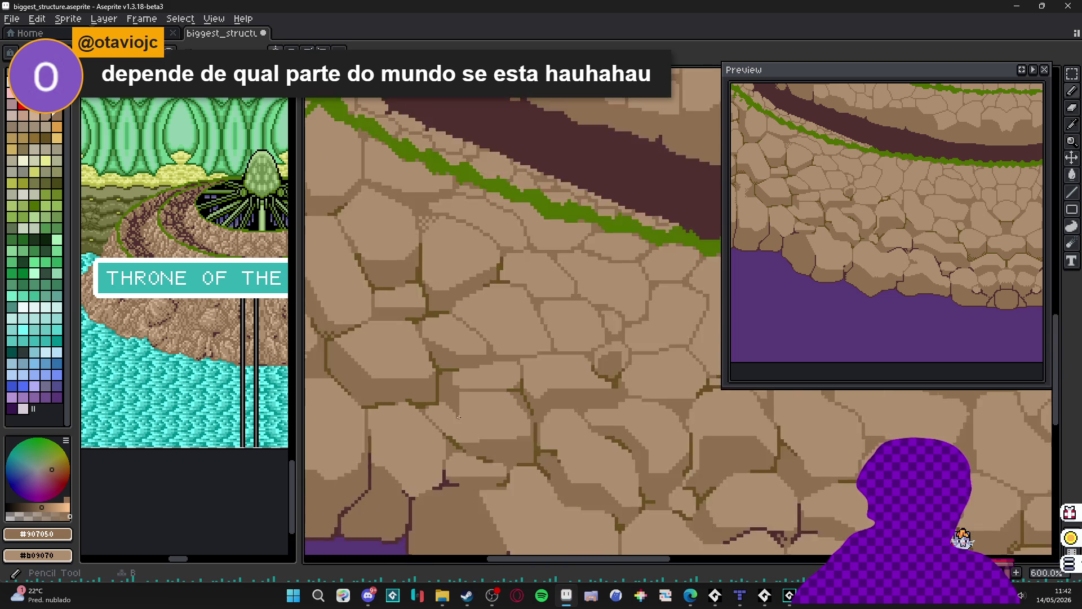
scroll(461, 417, "up", 3)
left_click(461, 417, "alt")
left_click(459, 380, "alt")
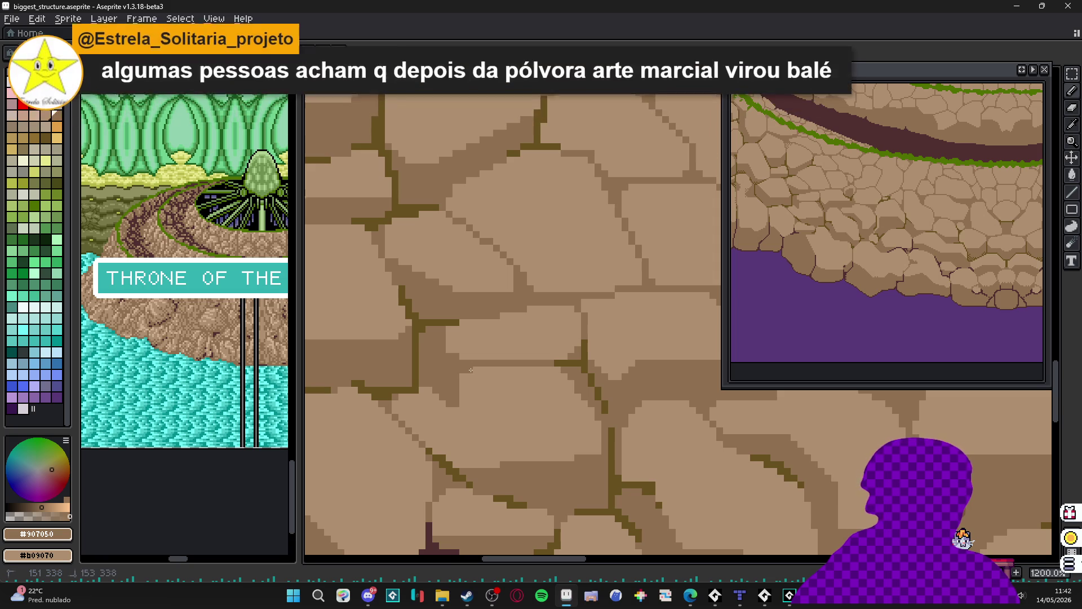
scroll(500, 371, "down", 4)
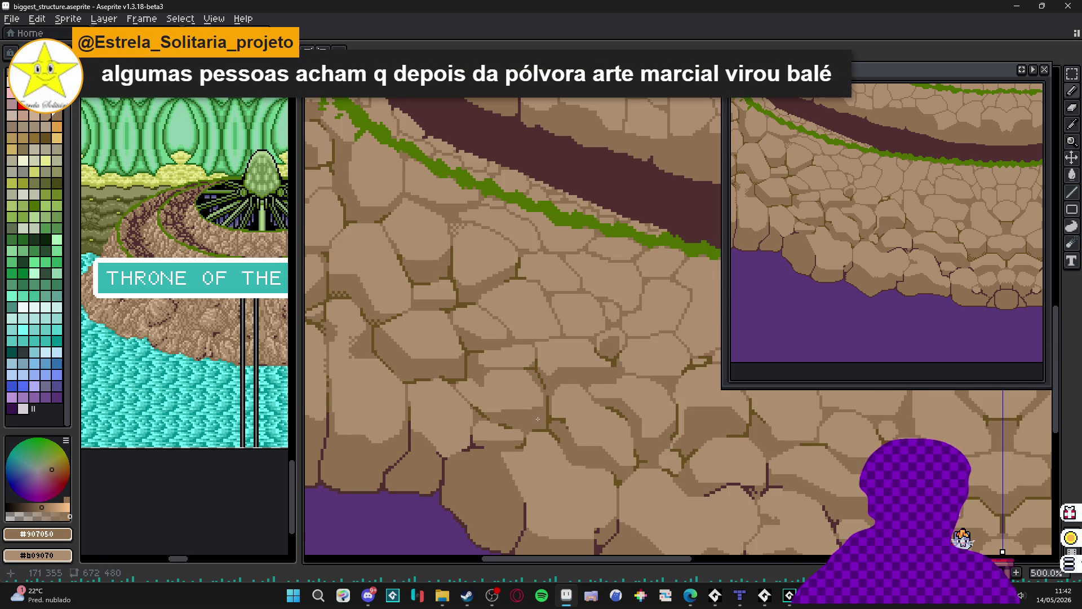
left_click_drag(538, 419, 524, 415)
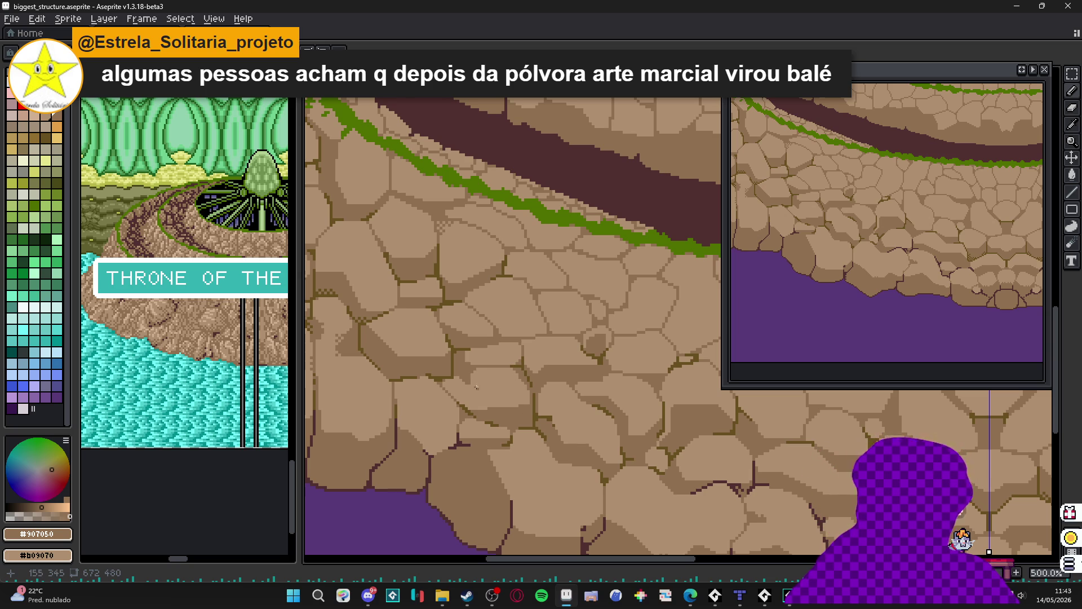
- Draw a straight horizontal olive #685020 crack across the stone, redrawing it after an undo
scroll(476, 388, "up", 5)
scroll(444, 364, "up", 1)
left_click(438, 358, "alt")
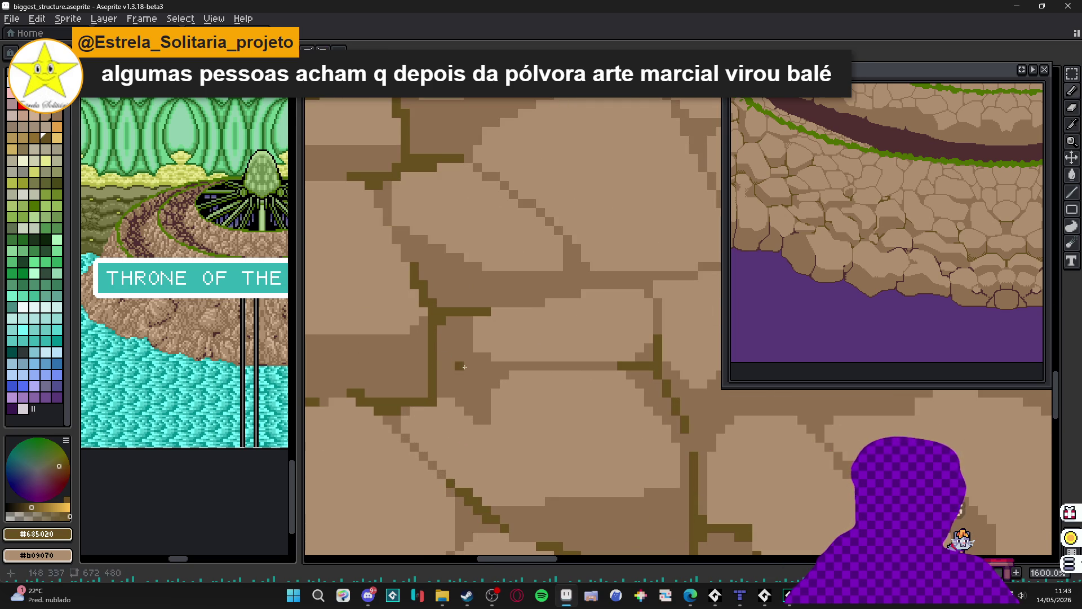
left_click_drag(463, 367, 524, 369)
key("ctrl+z")
left_click_drag(440, 365, 524, 365)
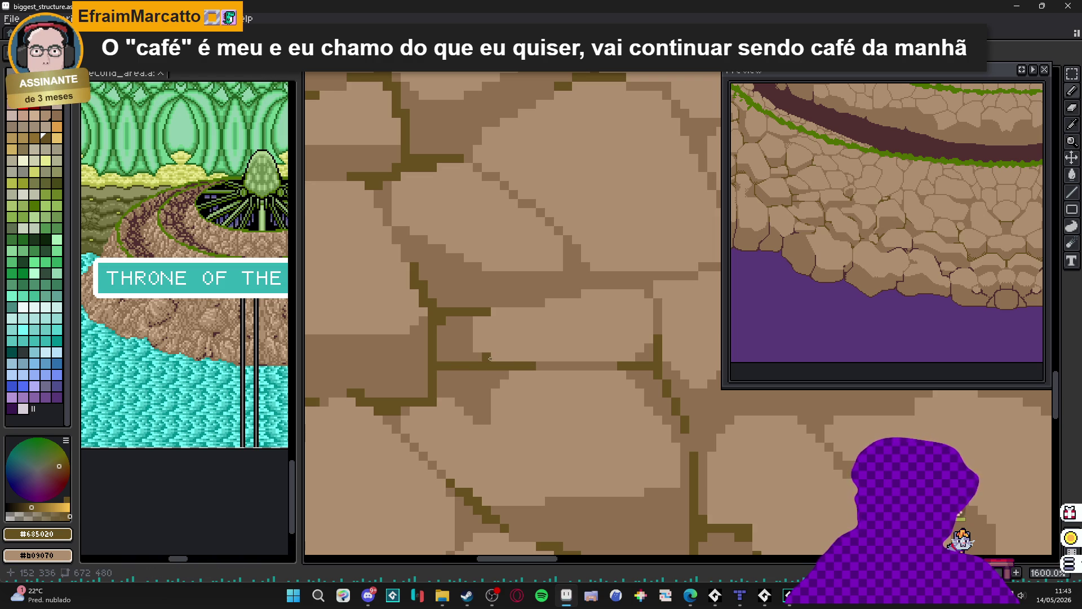
- Paint a mid-brown #907050 shading band across the stone and beneath the new crack
scroll(479, 358, "down", 3)
scroll(468, 357, "up", 3)
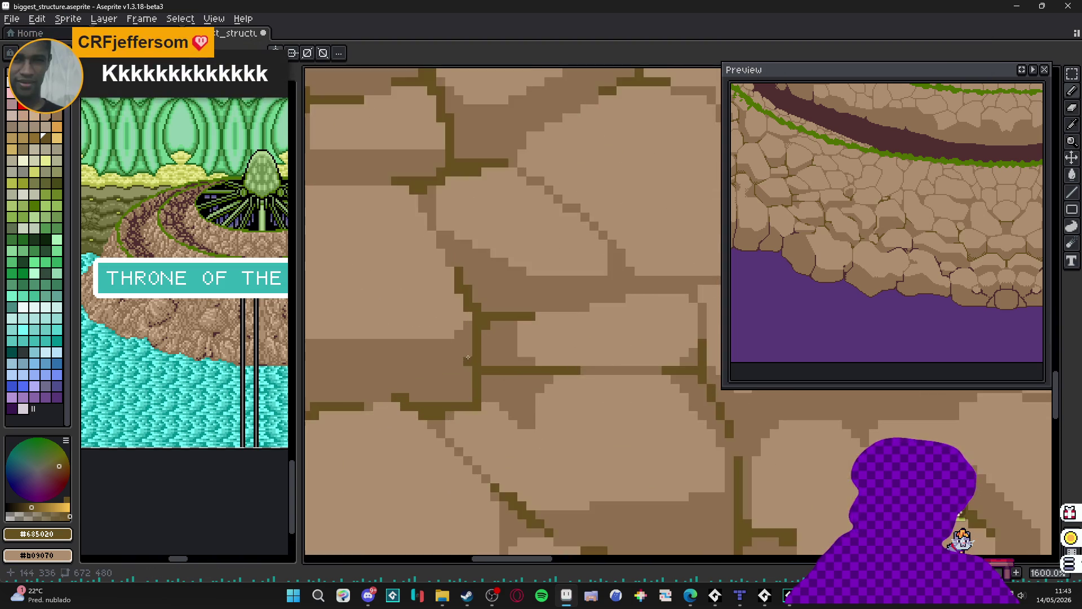
scroll(487, 362, "down", 4)
scroll(481, 369, "up", 3)
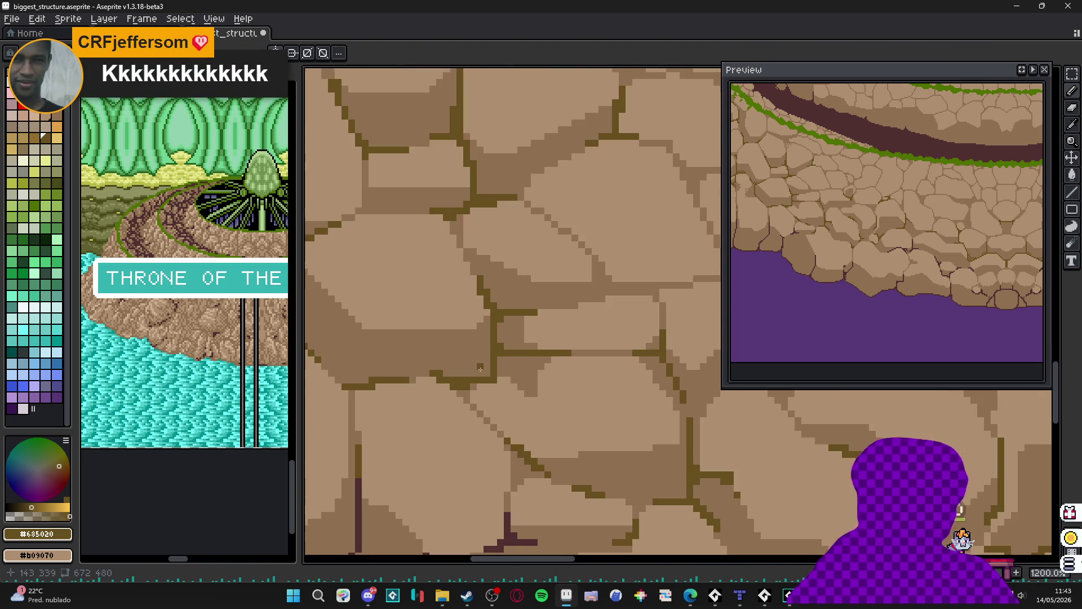
scroll(500, 364, "down", 6)
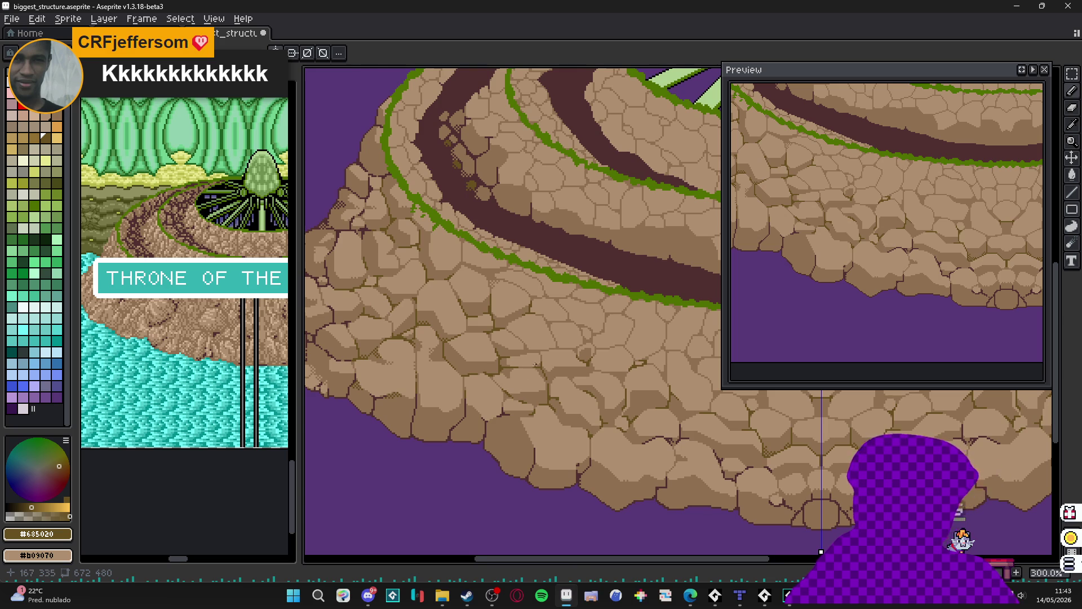
scroll(536, 364, "up", 6)
left_click(494, 362, "alt")
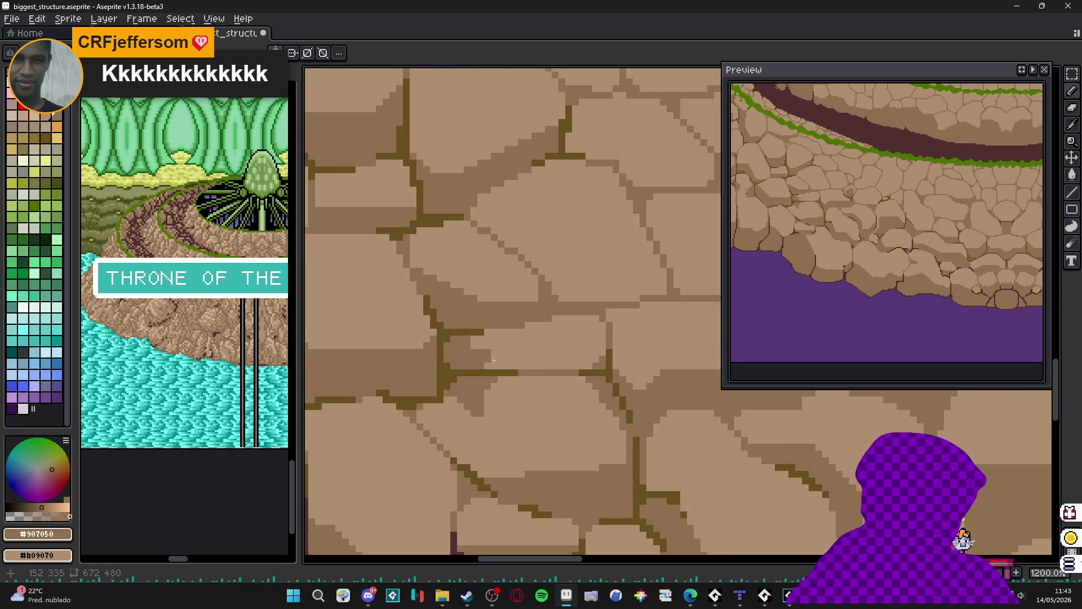
left_click_drag(494, 360, 607, 352)
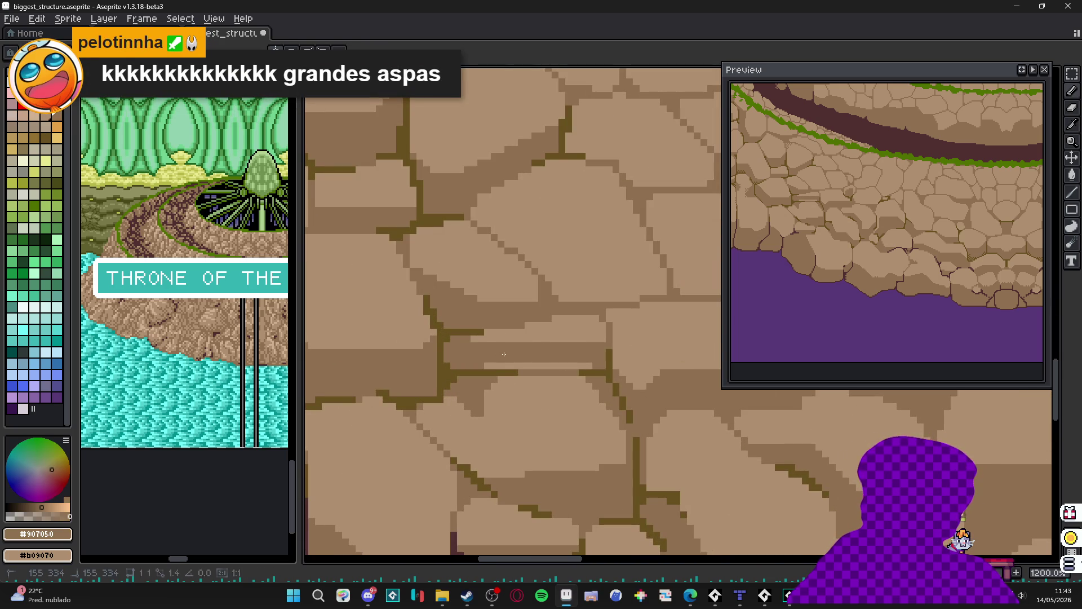
mouse_move(487, 366)
left_mouse_down()
mouse_move(587, 365)
mouse_move(535, 365)
left_mouse_up()
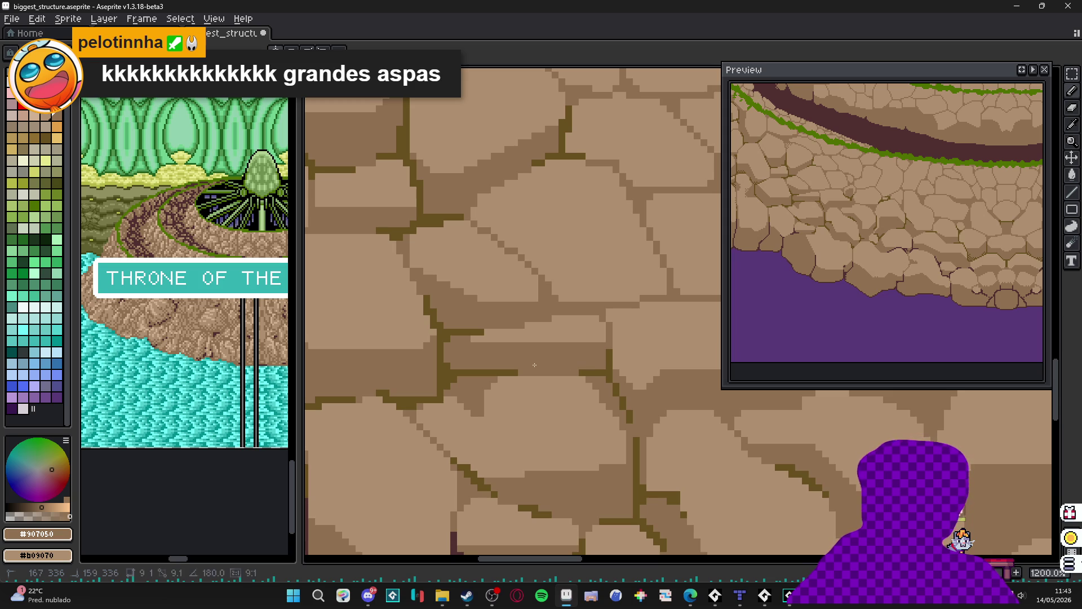
- Add a short darker vertical stroke capped with olive crack pixels bending around a nearby stone corner
left_click(564, 341, "alt")
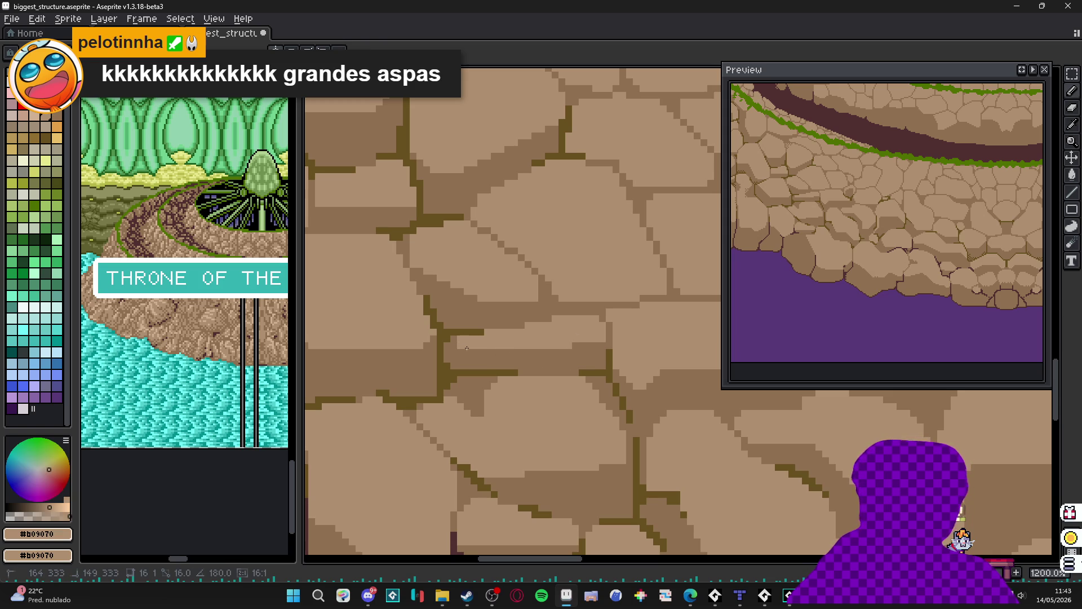
scroll(487, 354, "down", 5)
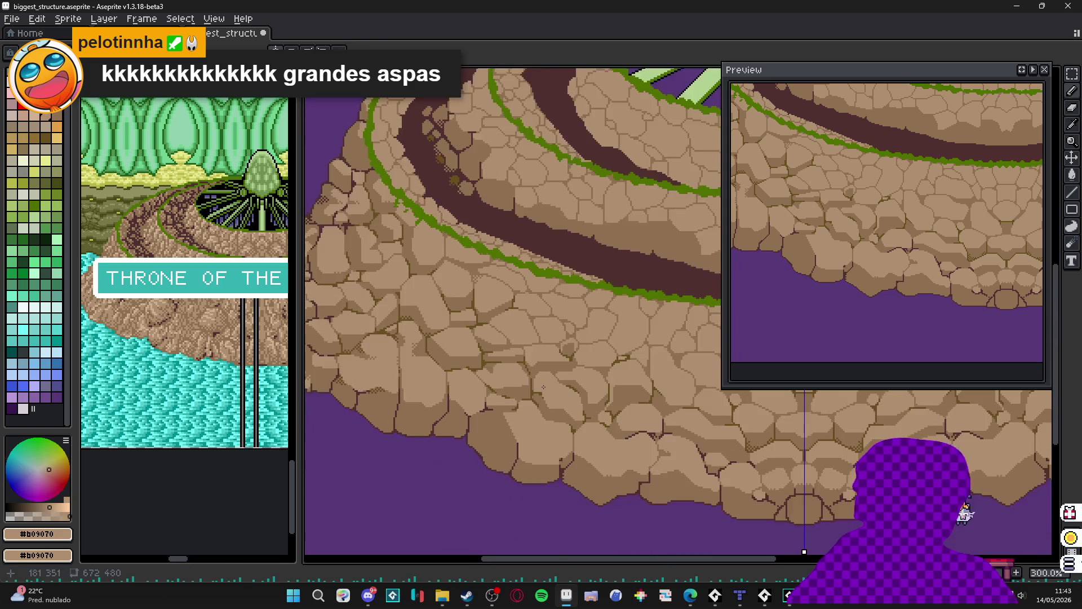
scroll(530, 361, "up", 7)
left_click(515, 333, "alt")
left_click_drag(516, 337, 517, 307)
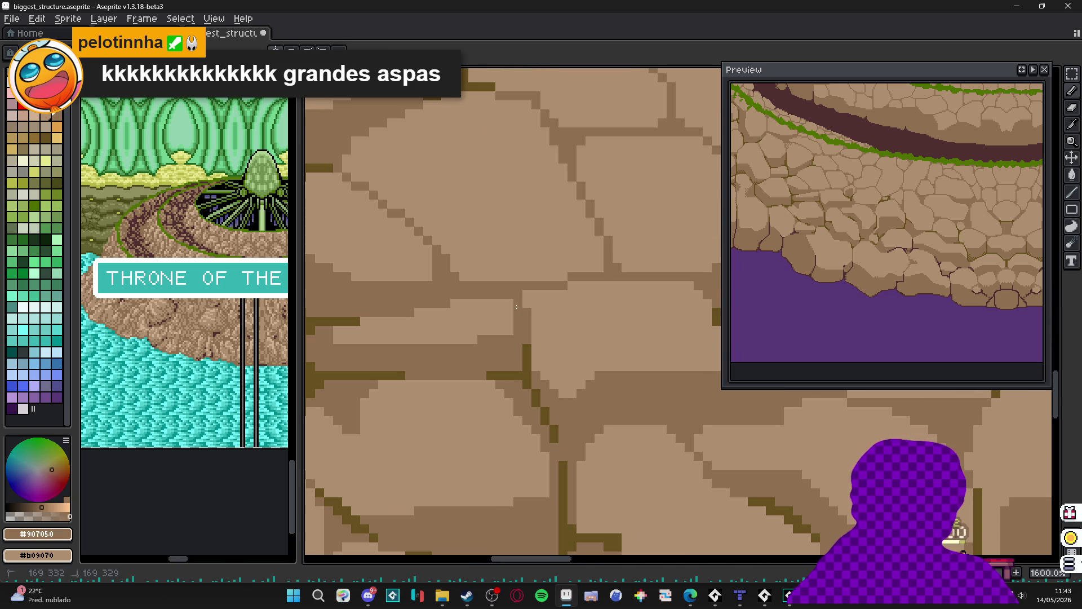
left_click(528, 346, "alt")
left_click(517, 295)
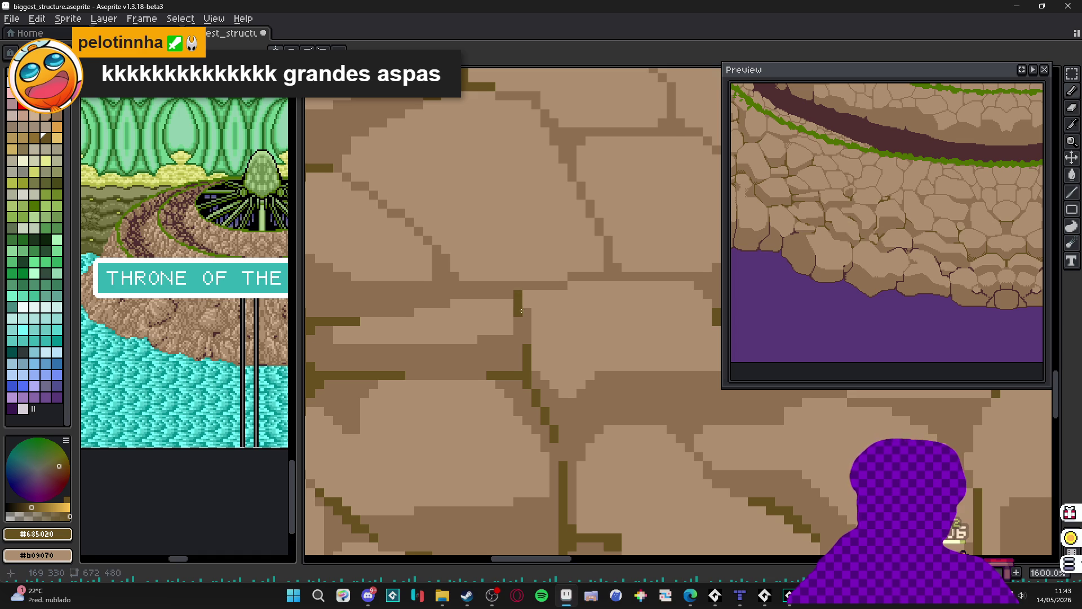
left_click(510, 285)
left_click(530, 288)
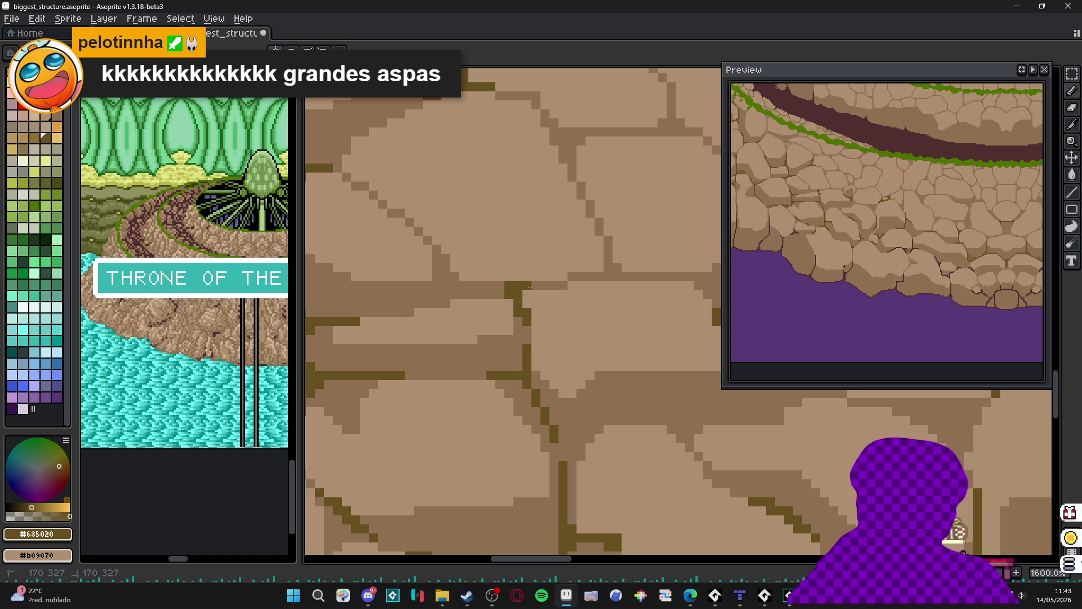
left_click(497, 287)
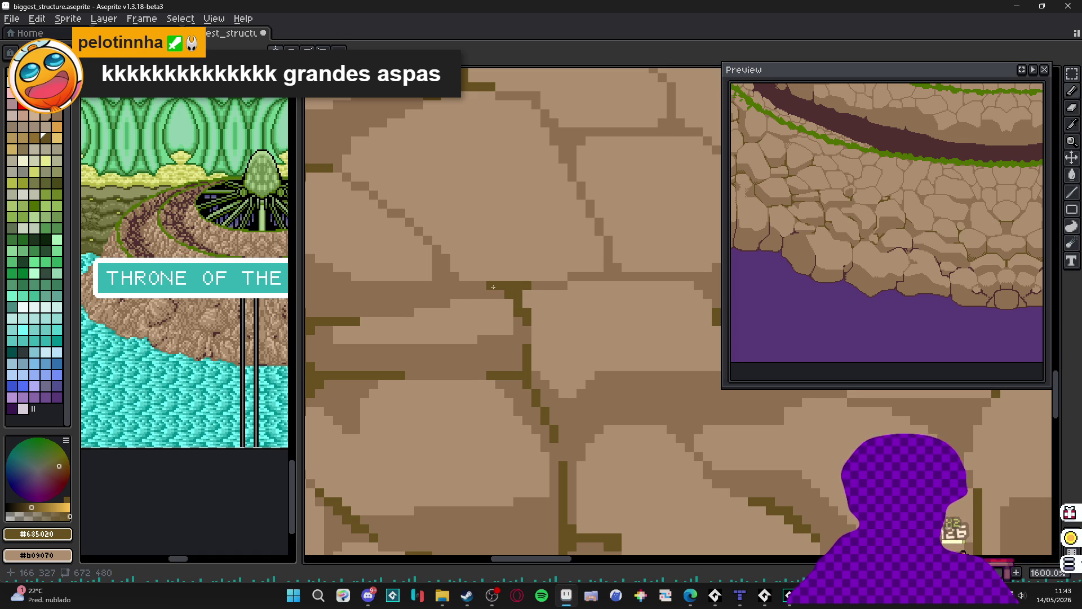
- Draw an olive crack rightward from the maroon line, then undo it
scroll(494, 287, "down", 5)
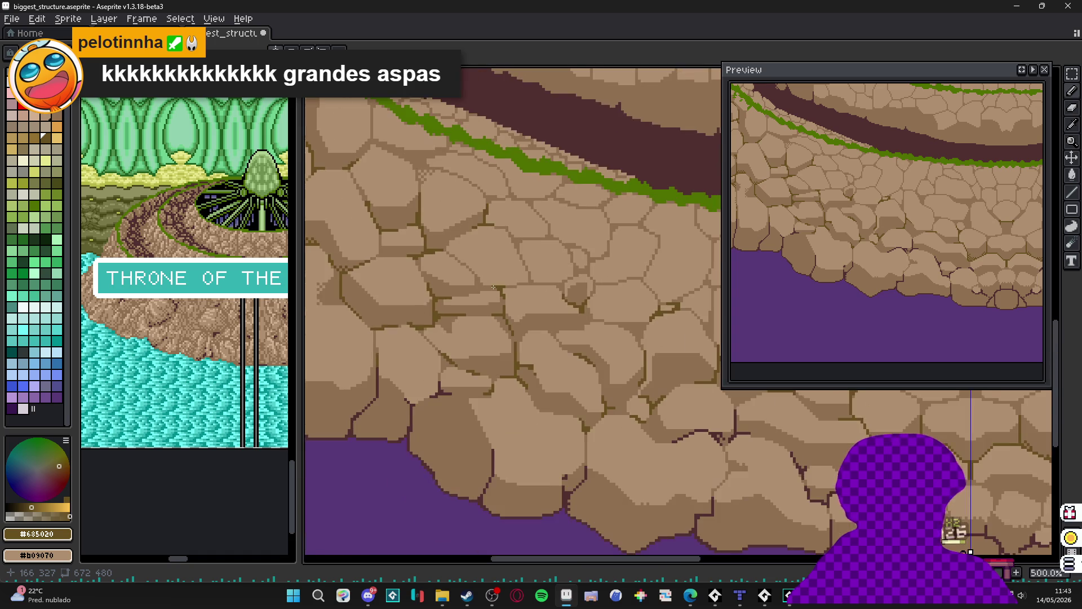
scroll(494, 316, "down", 2)
scroll(452, 364, "up", 6)
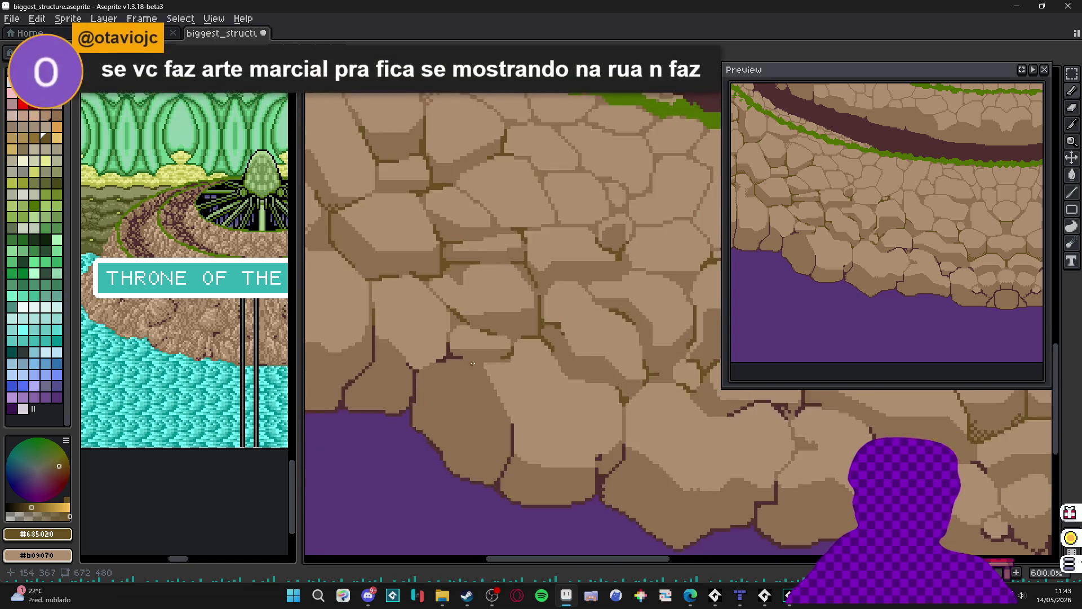
scroll(452, 364, "up", 1)
mouse_move(452, 367)
left_mouse_down()
mouse_move(518, 376)
mouse_move(524, 409)
mouse_move(518, 400)
left_mouse_up()
key("ctrl+z")
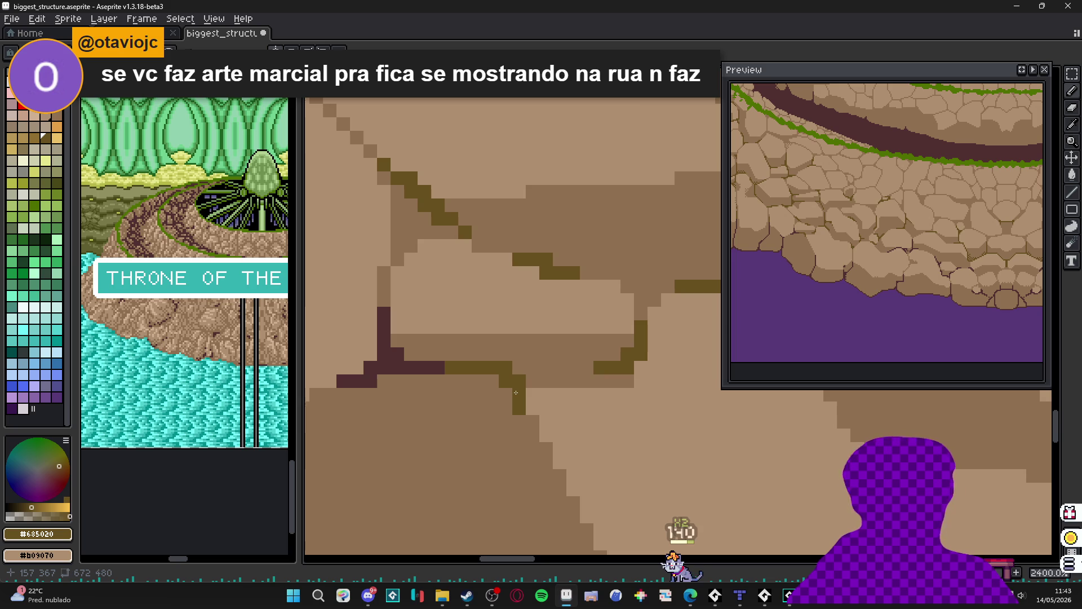
- Extend the olive crack line horizontally across the stone
scroll(517, 394, "down", 4)
scroll(516, 392, "down", 1)
scroll(516, 392, "up", 5)
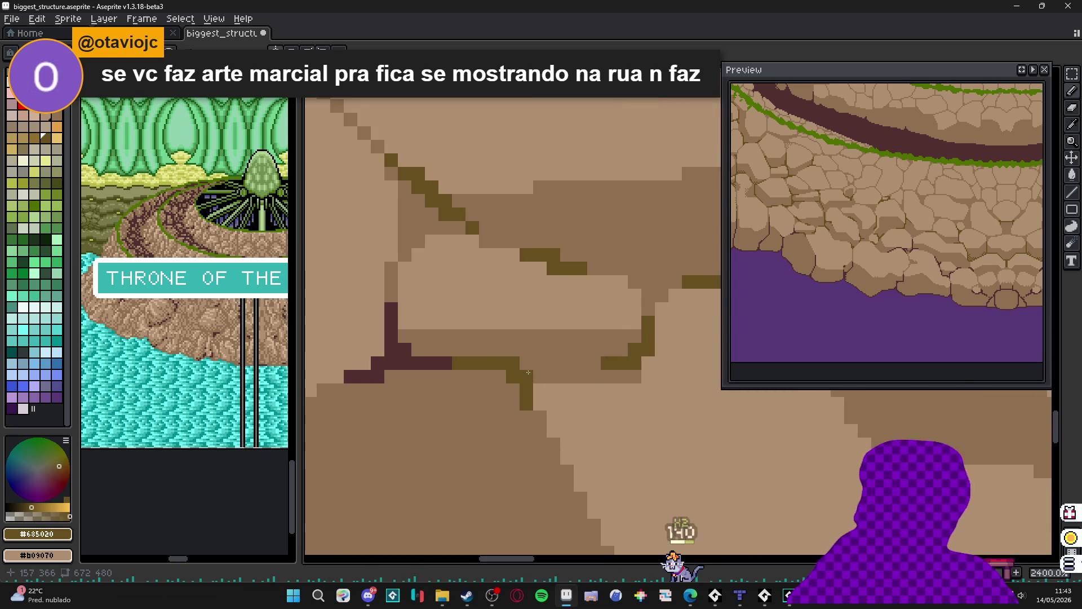
left_click_drag(526, 364, 569, 363)
scroll(539, 362, "down", 2)
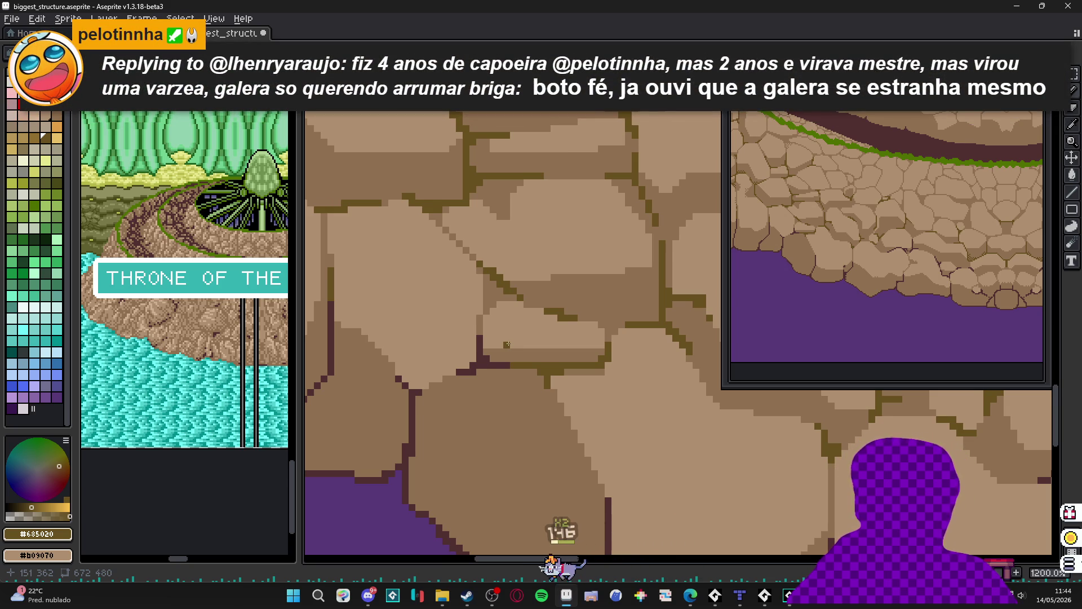
- Add a short mid-brown shading line along the stone edge and sample the light tan
scroll(507, 344, "up", 1)
left_click(496, 348, "alt")
left_click(600, 353, "shift")
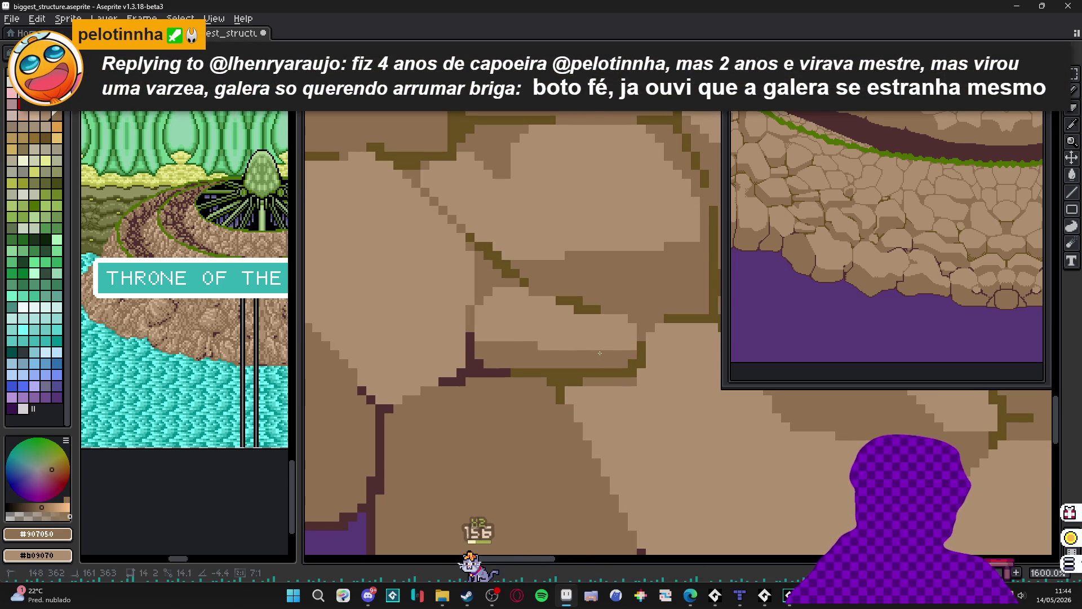
left_click(551, 346, "alt")
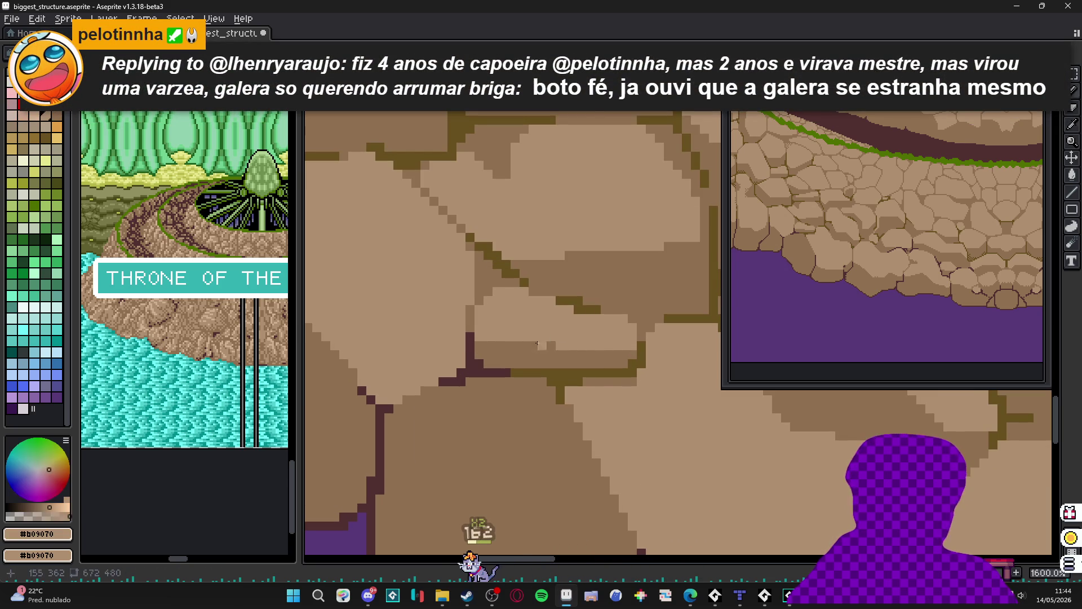
scroll(526, 350, "down", 5)
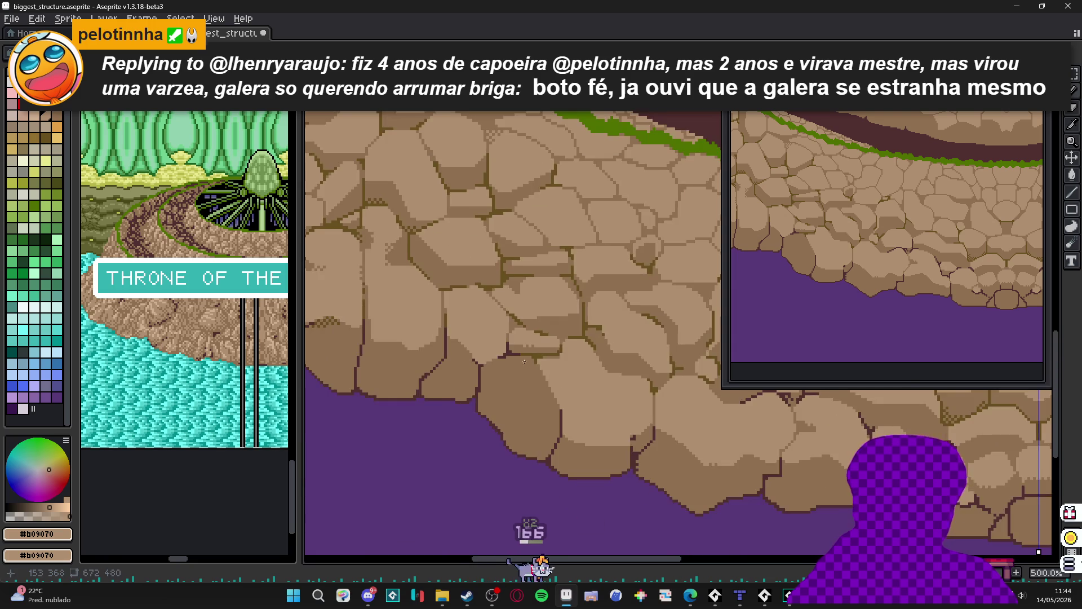
scroll(526, 350, "up", 2)
left_click(513, 344, "alt")
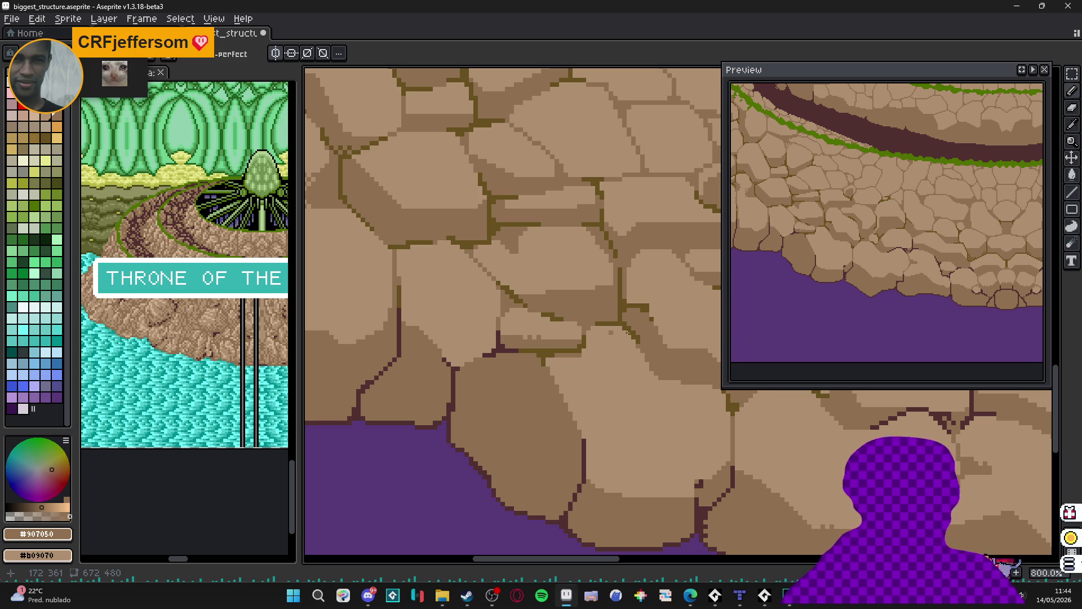
- Draw a vertical dark olive #685020 crack down a cobblestone and save biggest_structure.aseprite
scroll(553, 302, "down", 3)
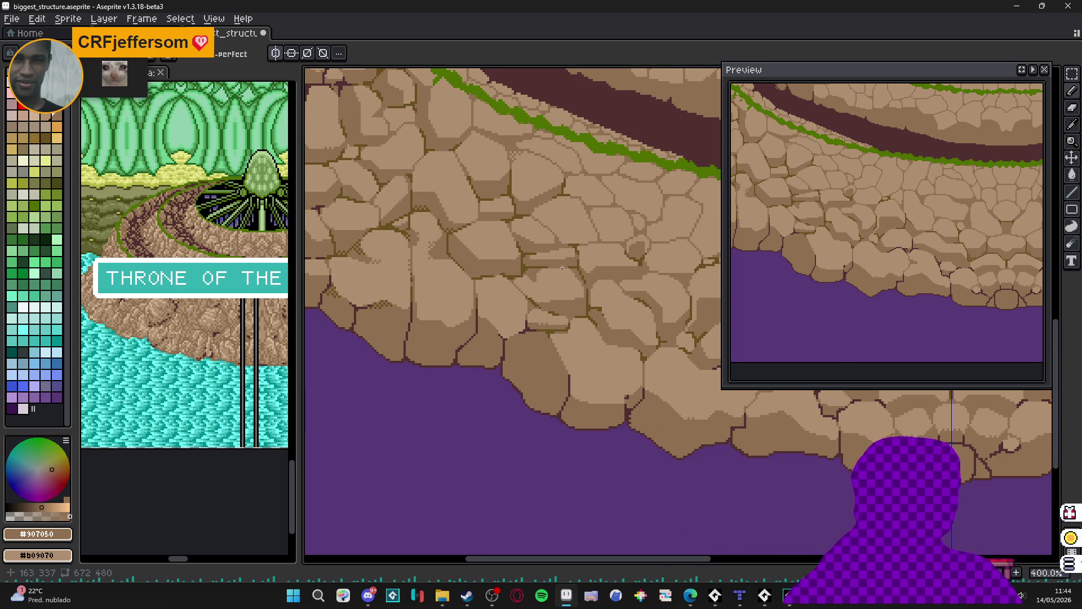
scroll(555, 269, "down", 2)
scroll(501, 331, "up", 6)
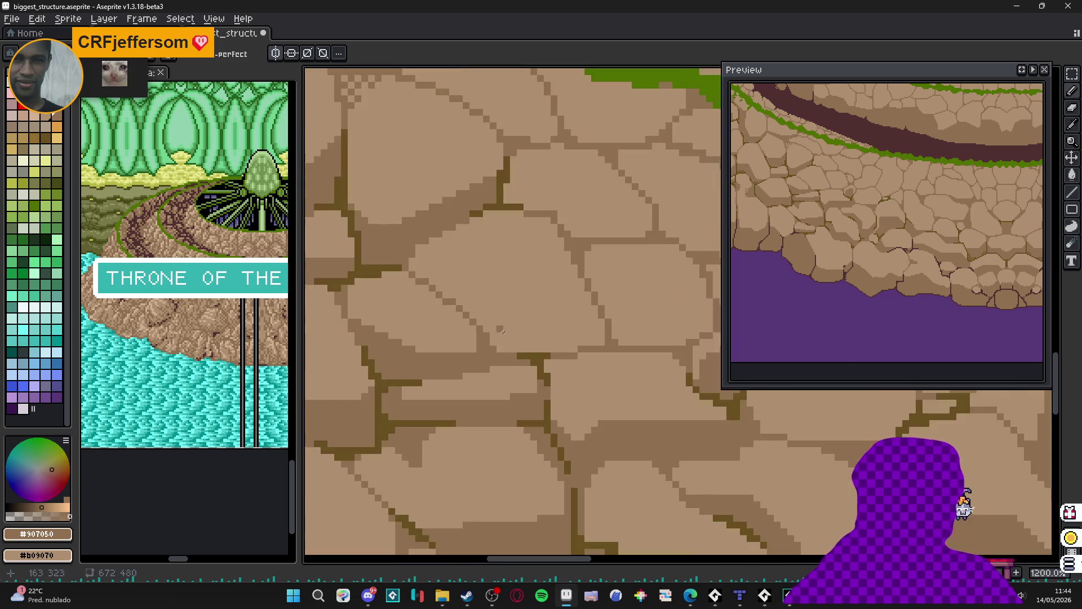
left_click(541, 354, "alt")
scroll(477, 346, "up", 3)
left_click(477, 346)
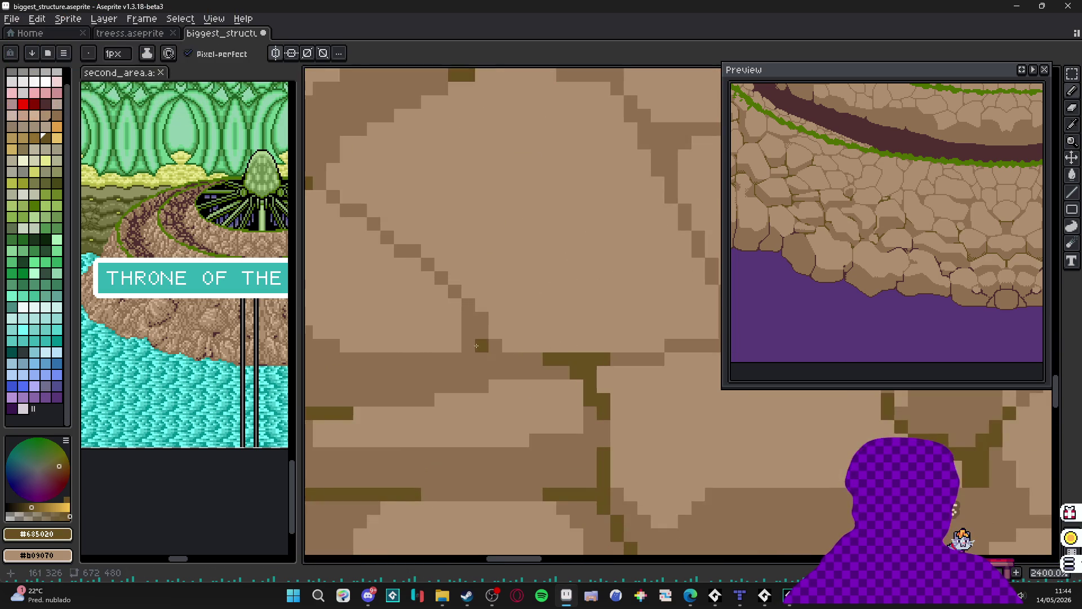
left_click(477, 332)
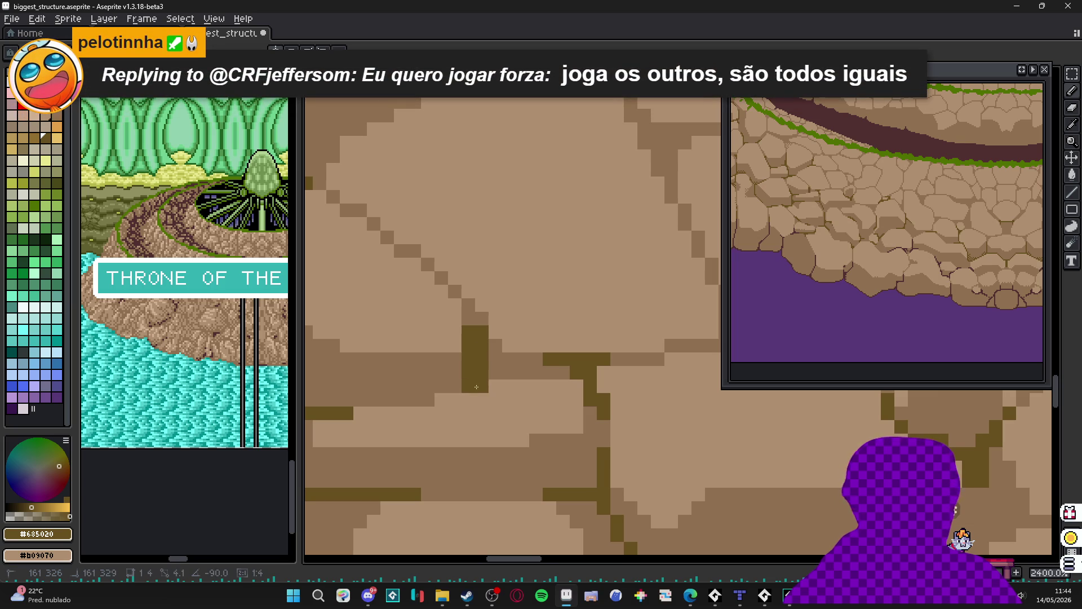
left_click(470, 307, "shift")
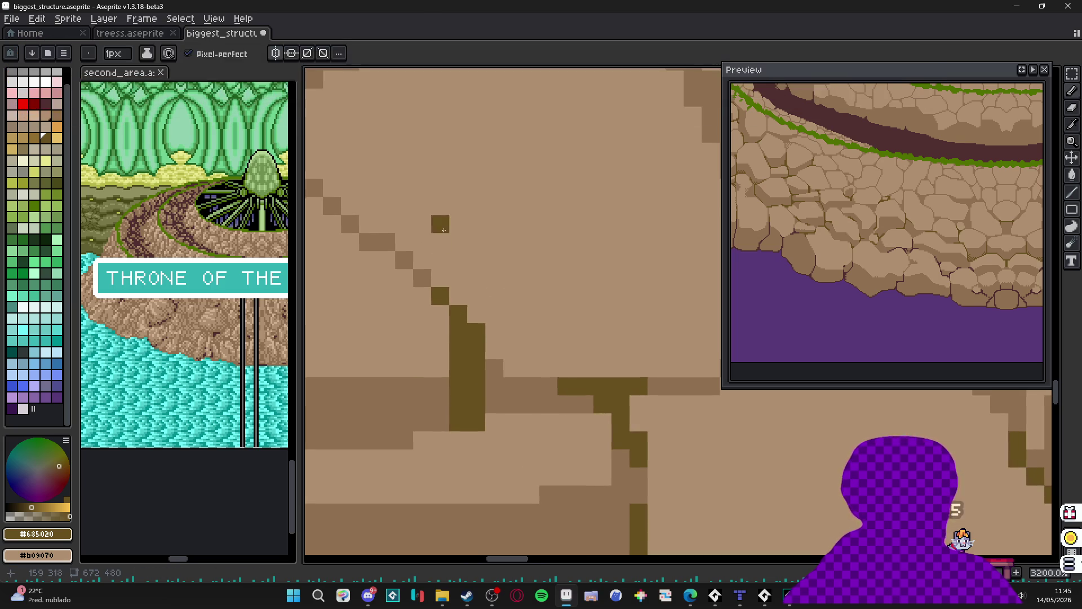
left_click_drag(506, 326, 560, 216)
mouse_move(506, 287)
left_mouse_down()
mouse_move(493, 276)
mouse_move(511, 282)
left_mouse_up()
key("ctrl+s")
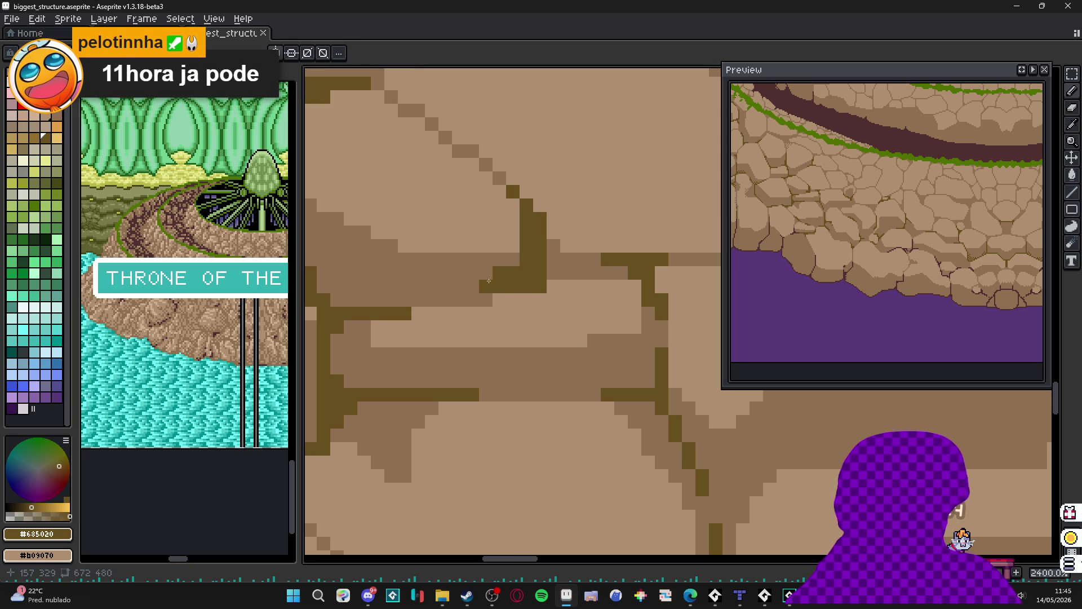
- Reposition the crack's end pixels, undoing misplaced ones, and mark the crack corner
key("ctrl+z")
left_click(483, 278)
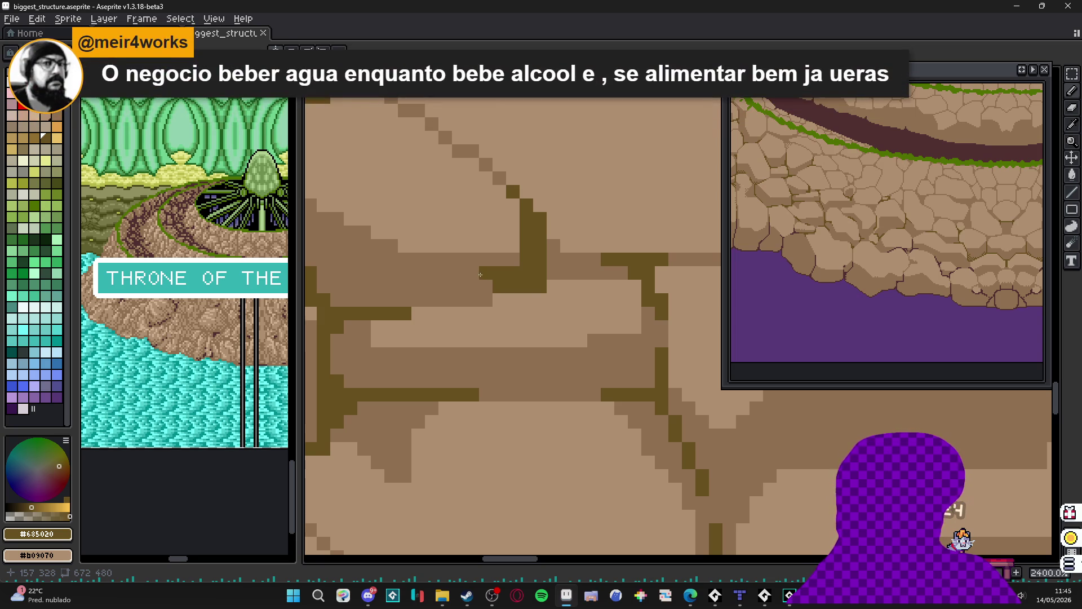
key("ctrl+z")
left_click(478, 274)
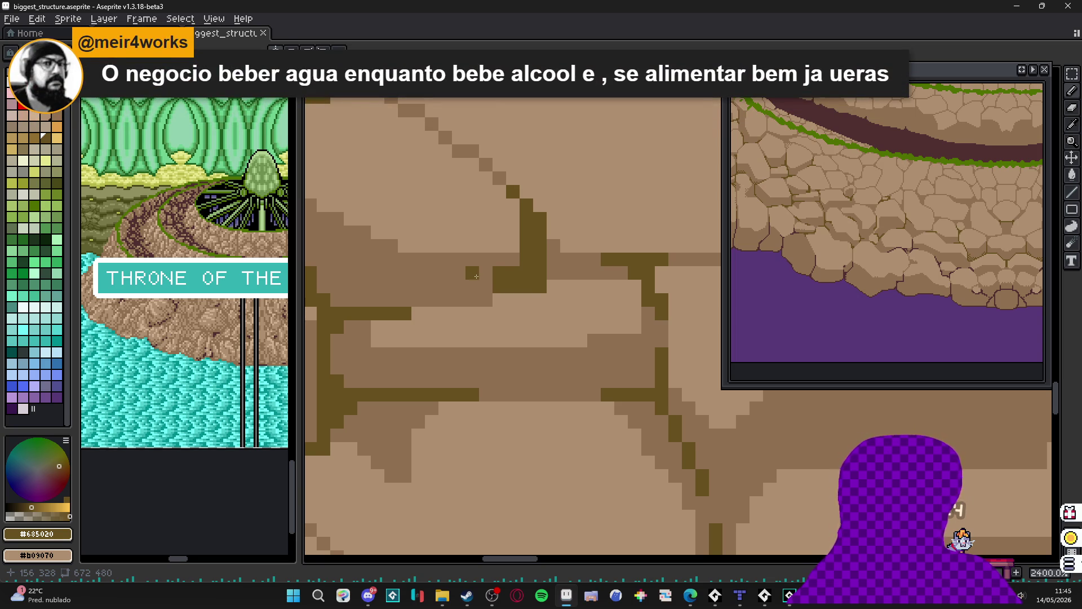
key("ctrl+z")
left_click(486, 259)
scroll(490, 260, "down", 5)
scroll(491, 259, "up", 5)
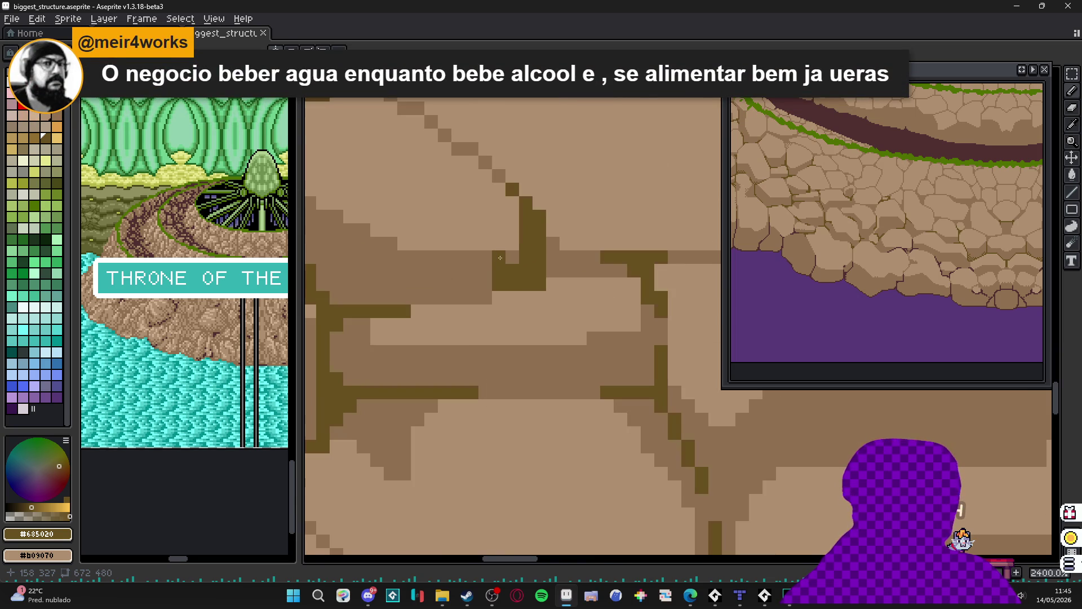
- Add more dark pixels along the crack and extend its outline one pixel right
left_click(487, 261)
left_click(484, 258)
key("ctrl+z")
left_click(476, 255)
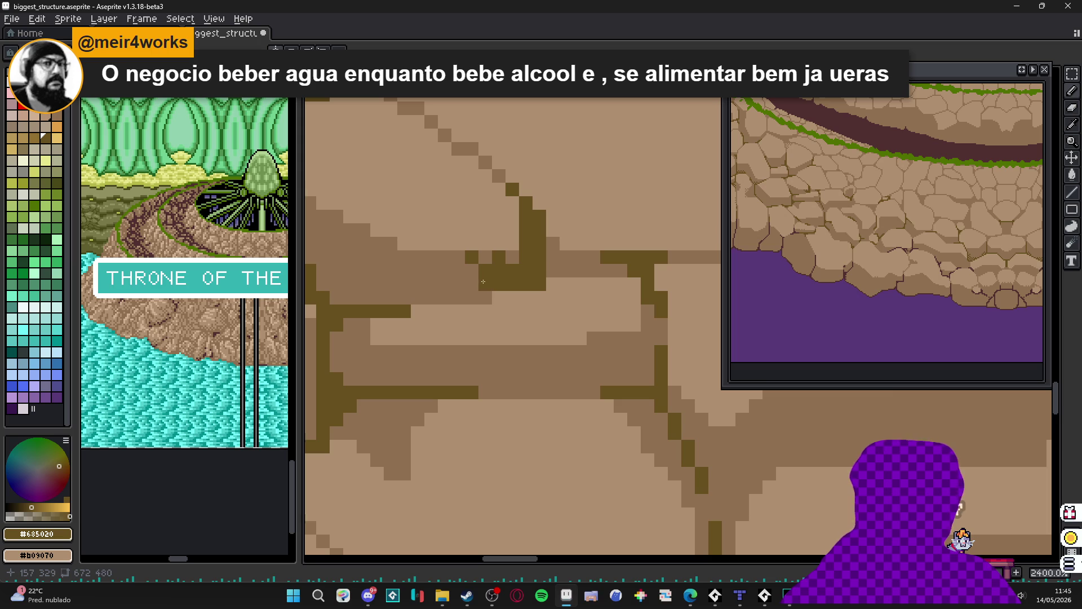
left_click(473, 297)
scroll(507, 297, "down", 7)
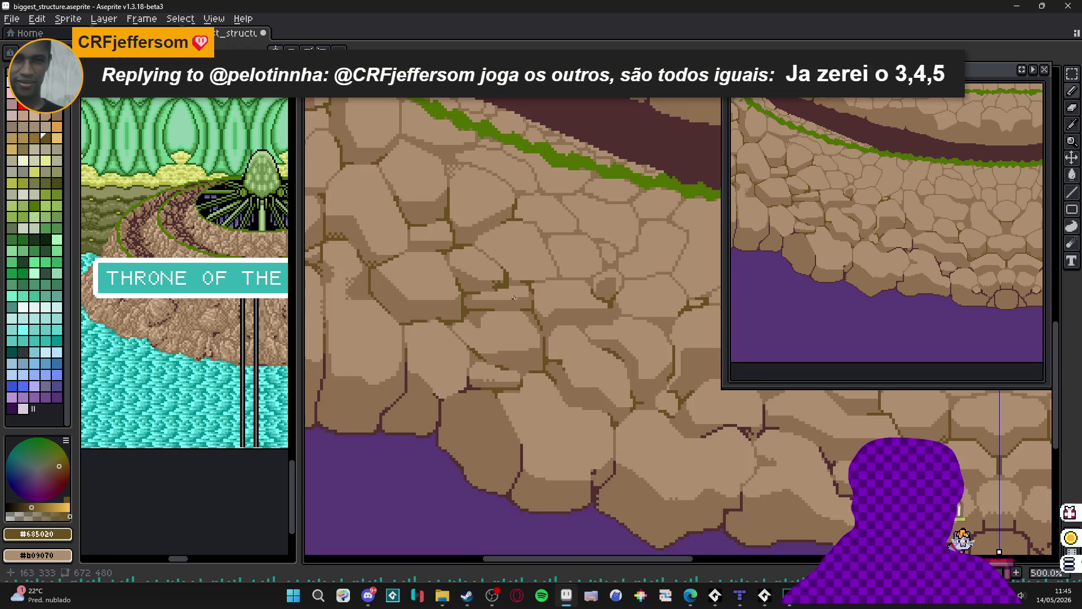
scroll(514, 297, "up", 5)
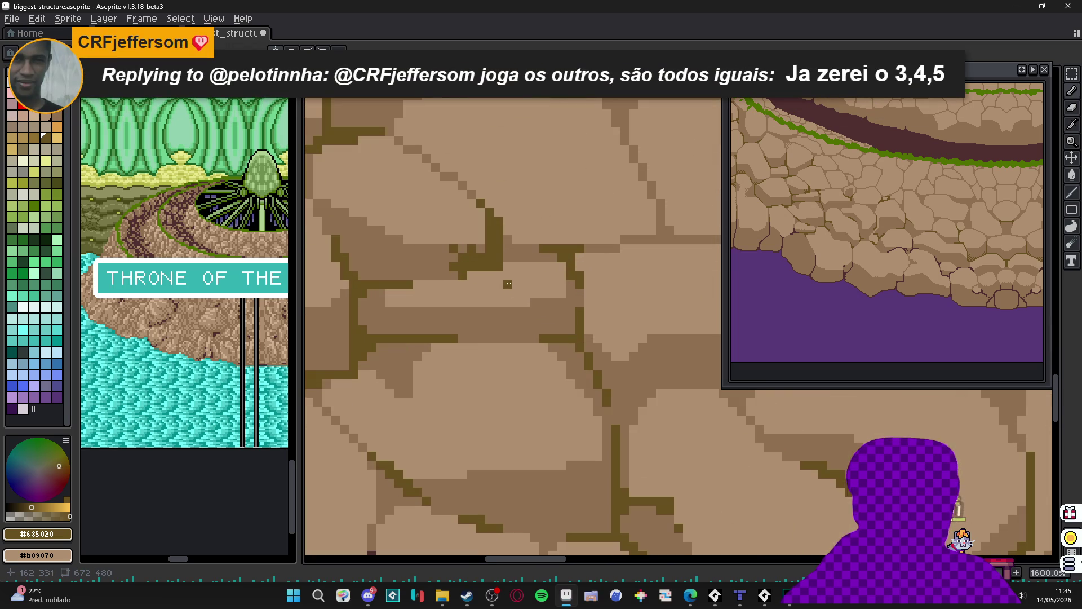
left_click(520, 251)
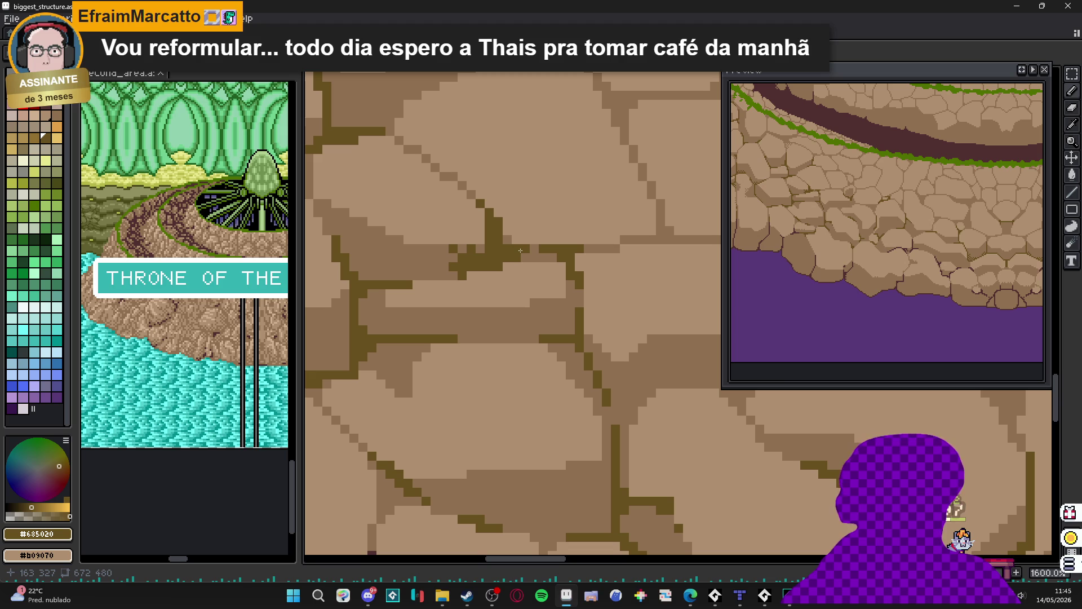
- Resample dark olive #685020 and draw a horizontal row of crack pixels
scroll(515, 250, "down", 1)
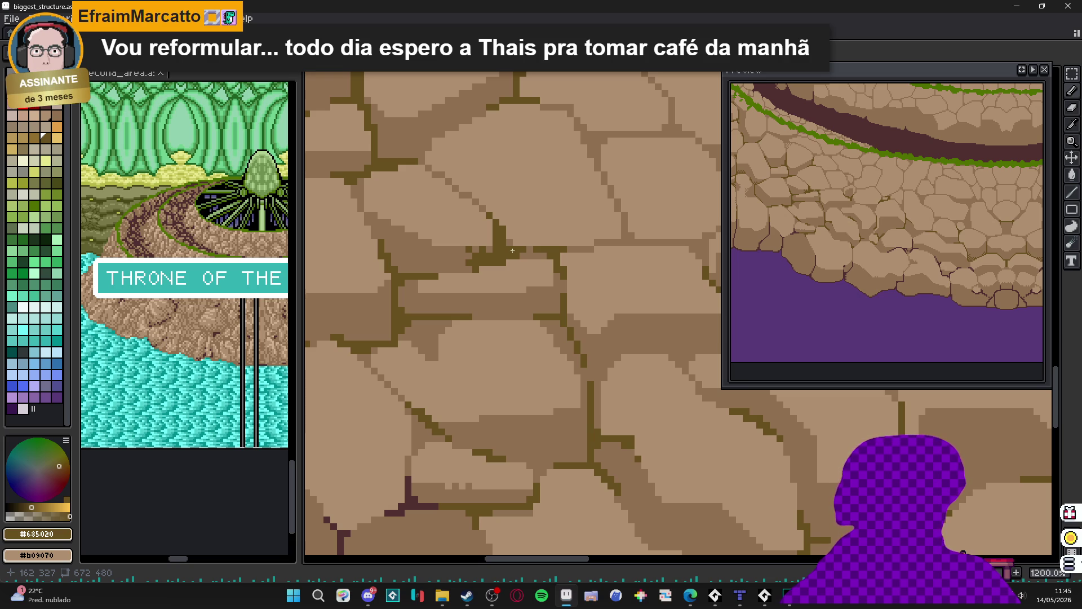
scroll(514, 252, "down", 3)
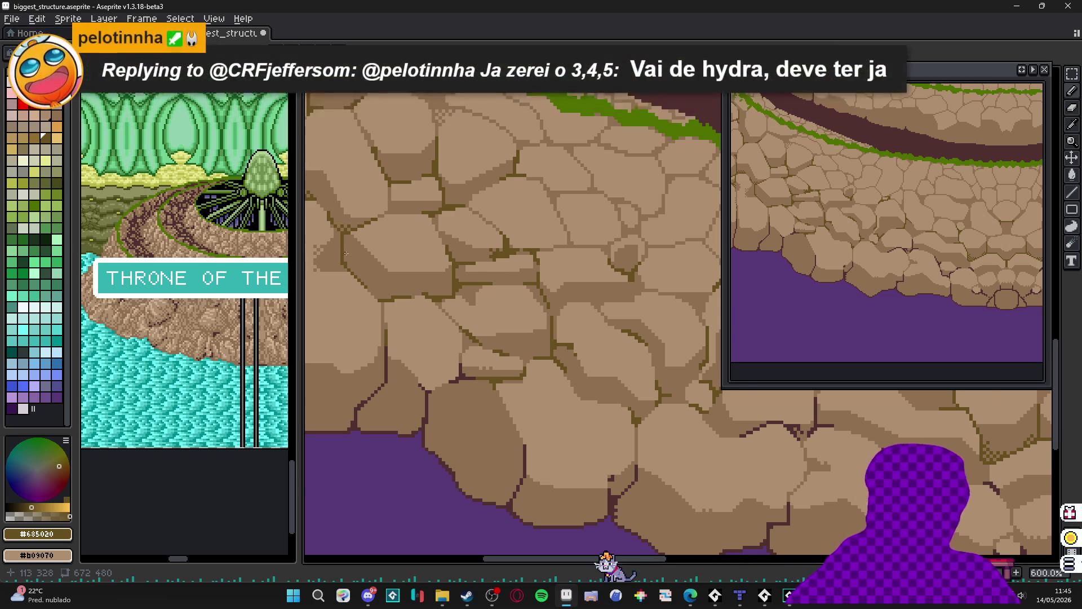
scroll(346, 254, "up", 5)
left_click(437, 230, "alt")
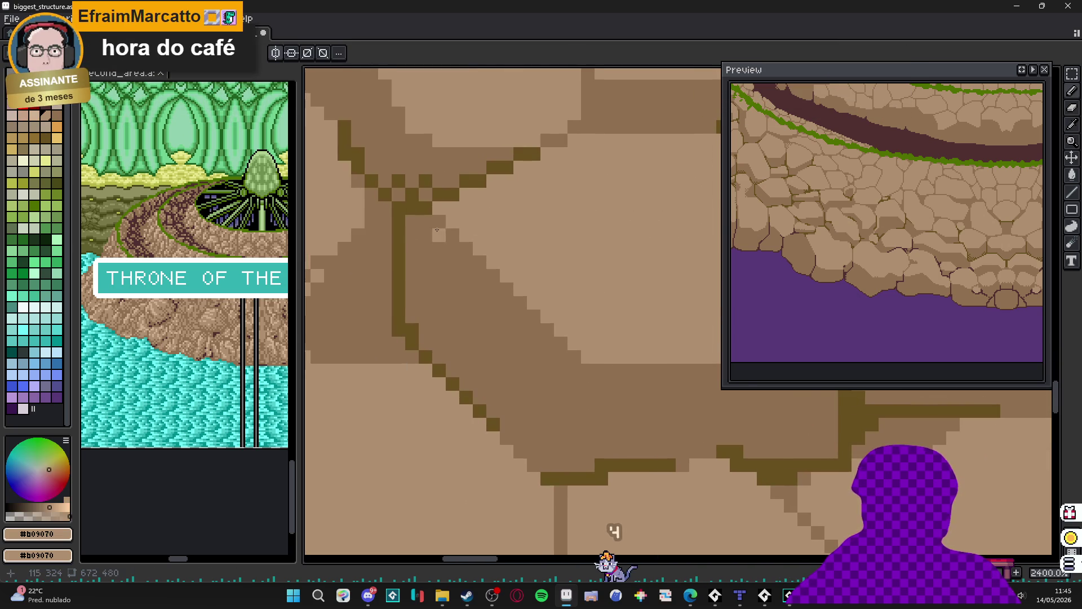
scroll(465, 240, "up", 1)
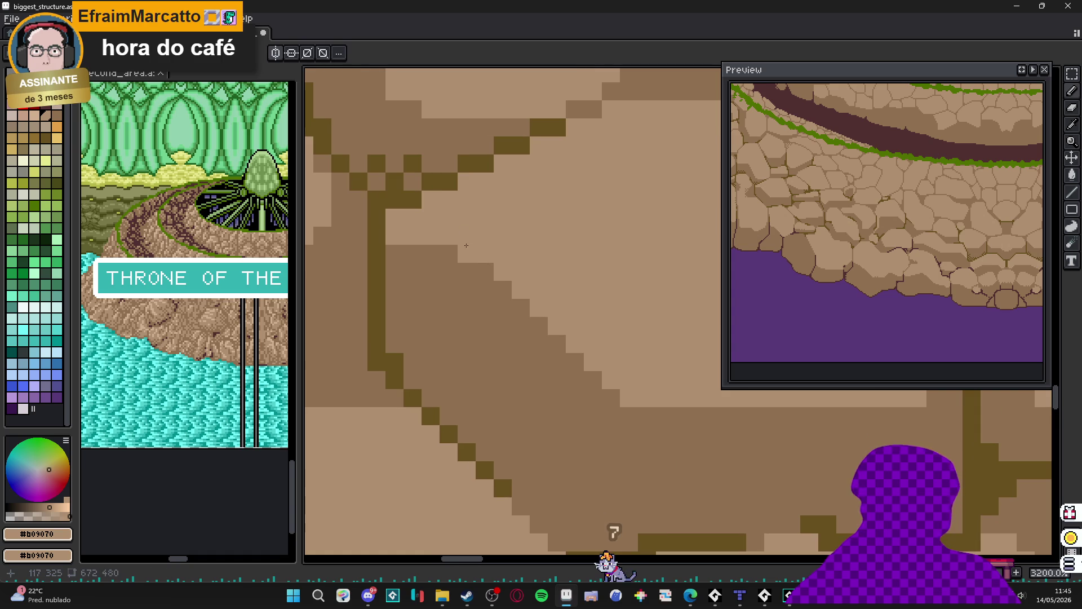
scroll(472, 250, "down", 2)
left_click(493, 261, "alt")
scroll(493, 261, "up", 1)
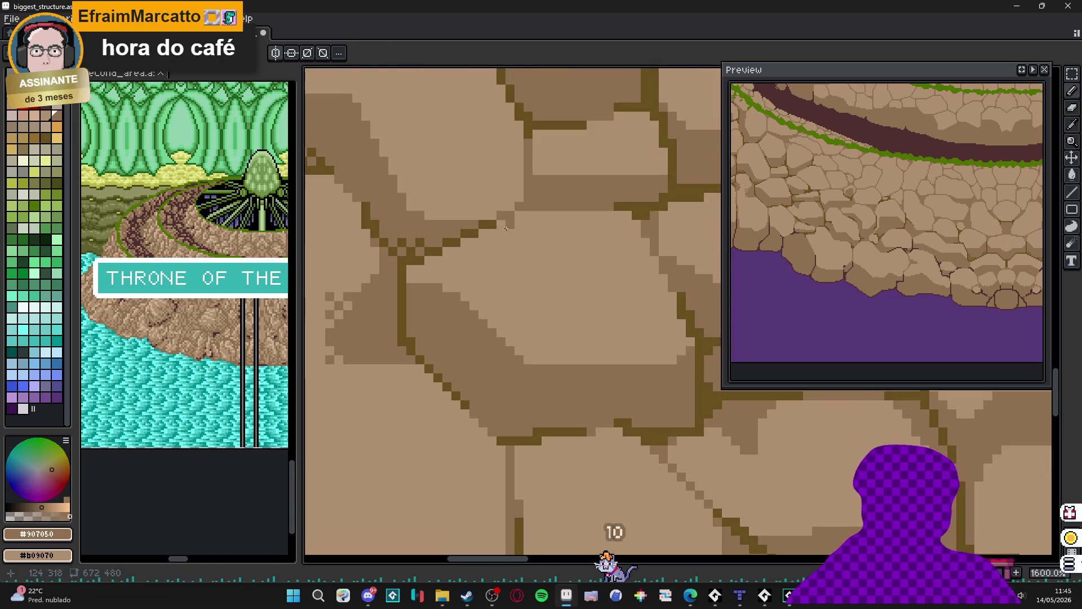
left_click(496, 221, "alt")
left_click(528, 206)
left_click(555, 206, "shift")
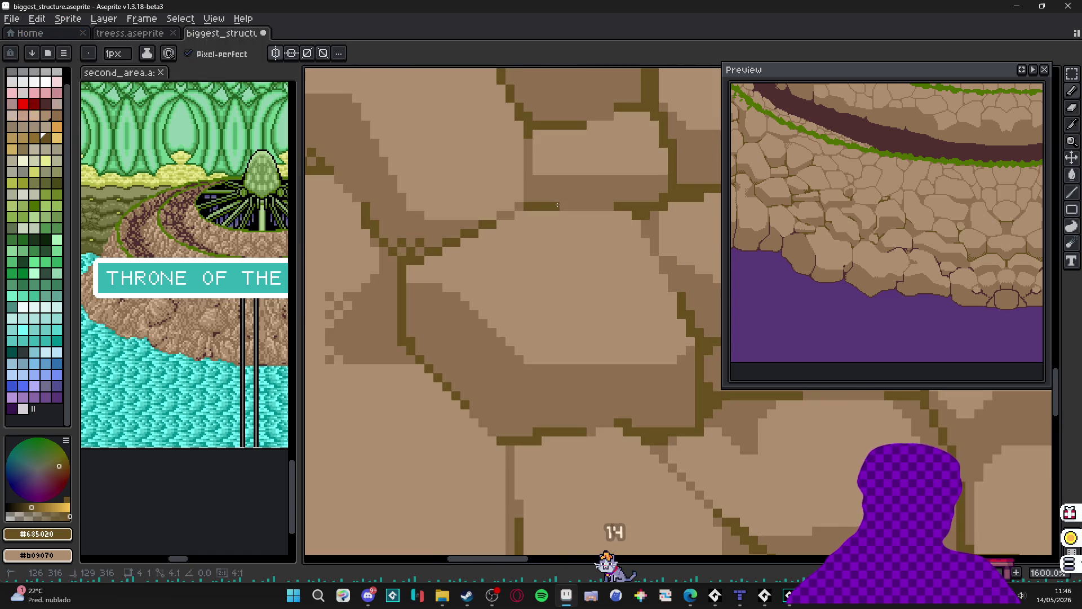
- Paint a mid-brown #907050 strip beside the dark crack
scroll(544, 225, "down", 5)
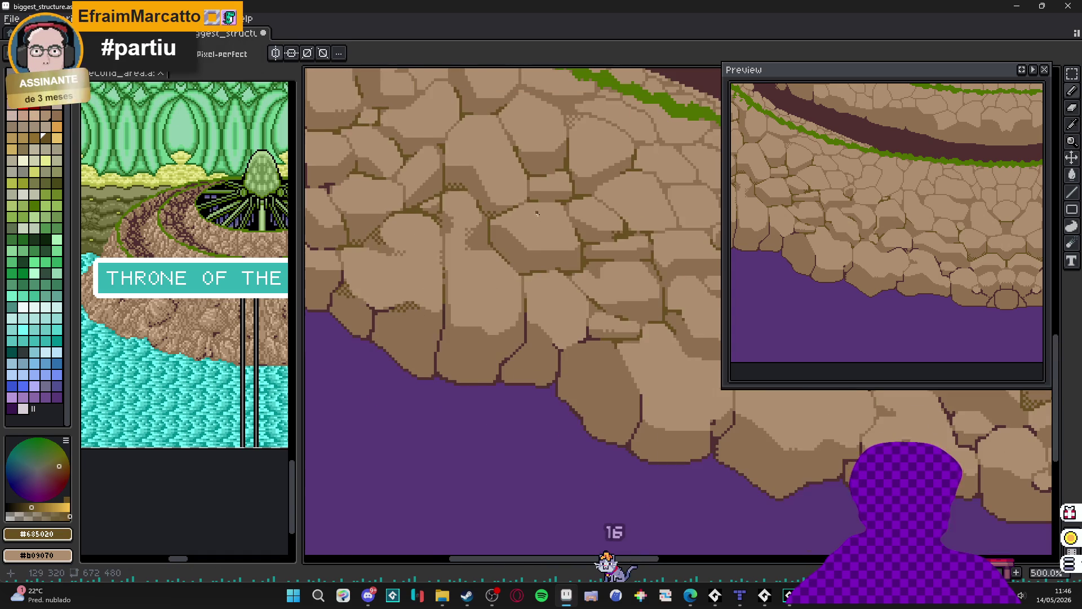
scroll(548, 237, "down", 3)
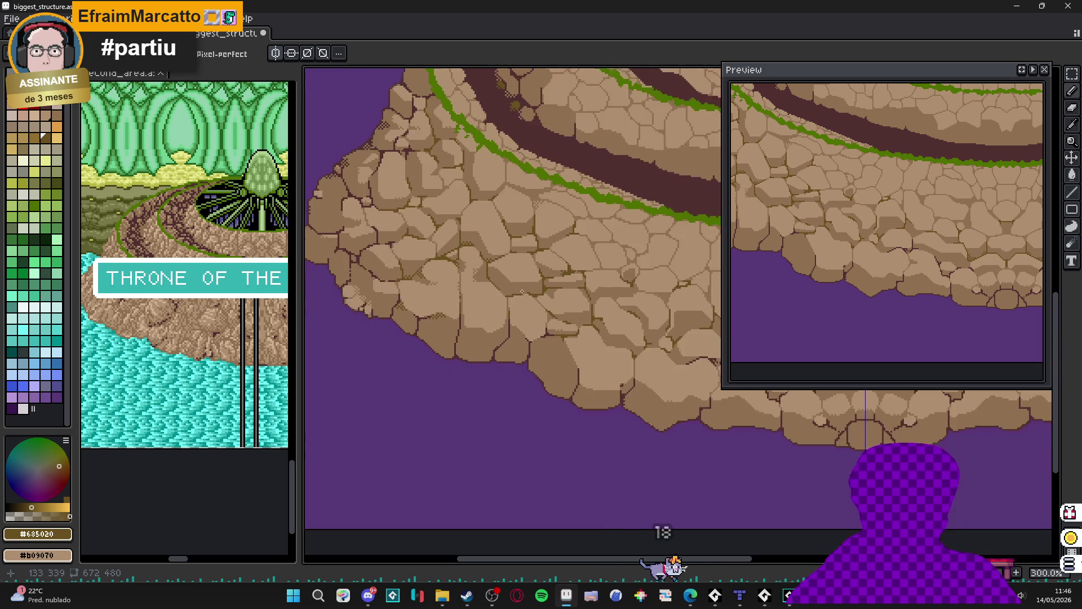
scroll(435, 357, "up", 1)
scroll(488, 328, "up", 5)
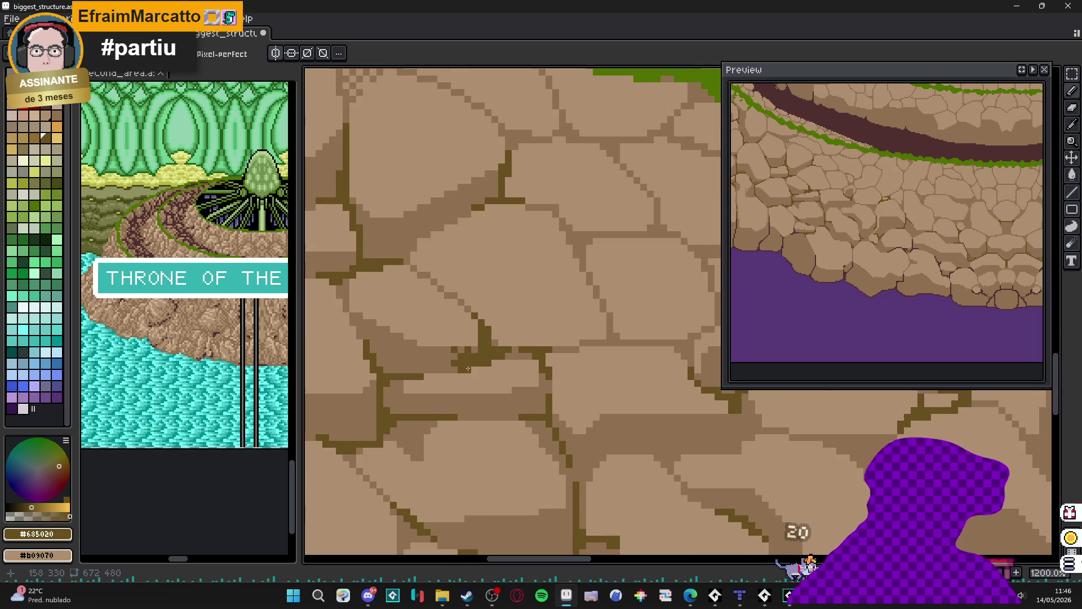
left_click(487, 327, "alt")
left_click_drag(488, 328, 556, 343)
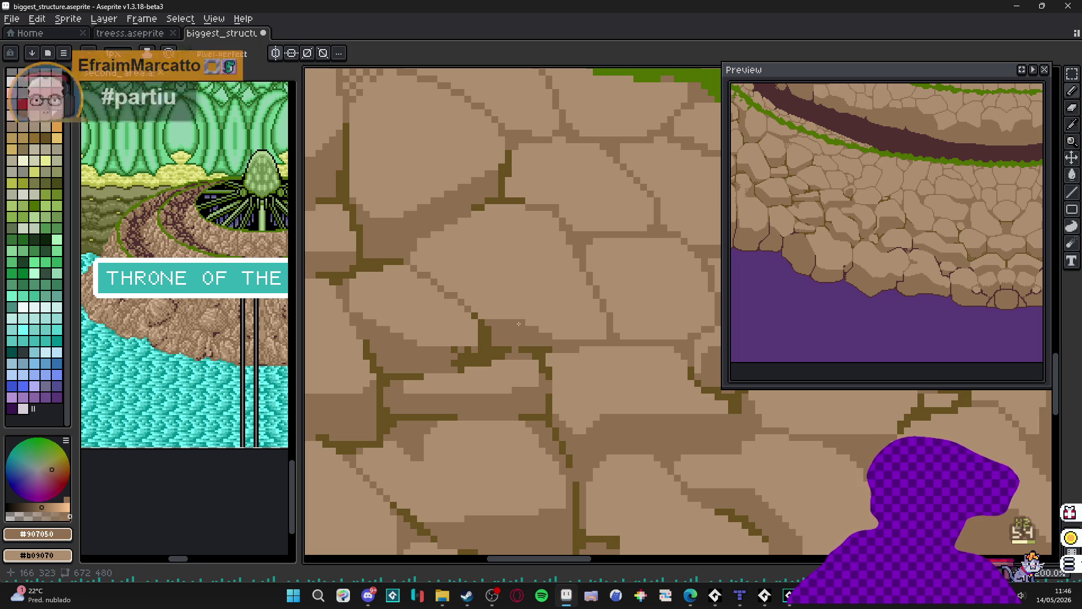
- Save the file and darken the diagonal edge of a lower wall stone
scroll(496, 327, "left", 2)
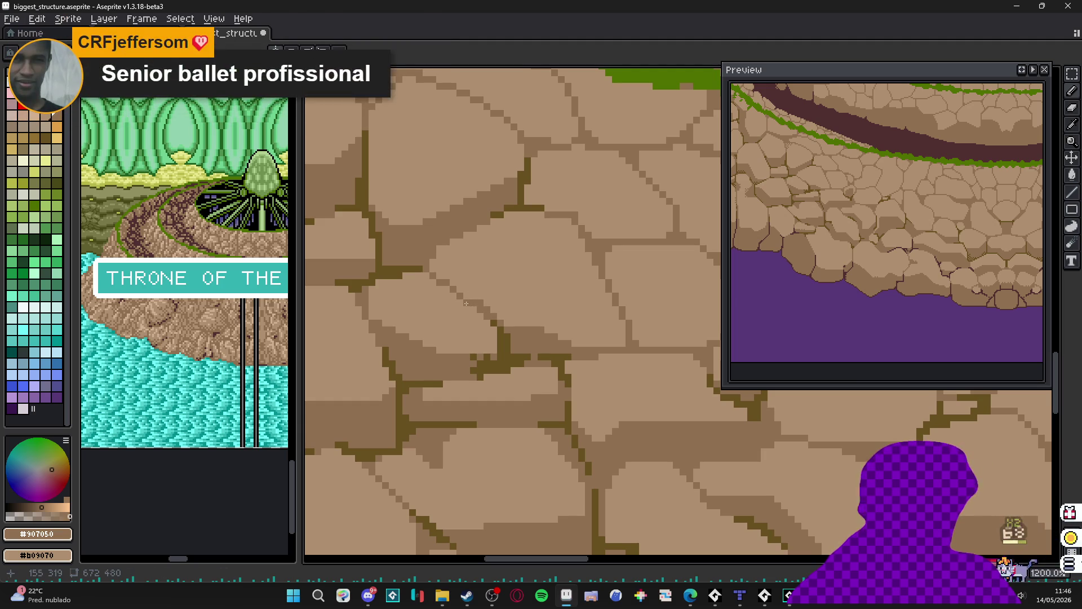
scroll(464, 299, "up", 1)
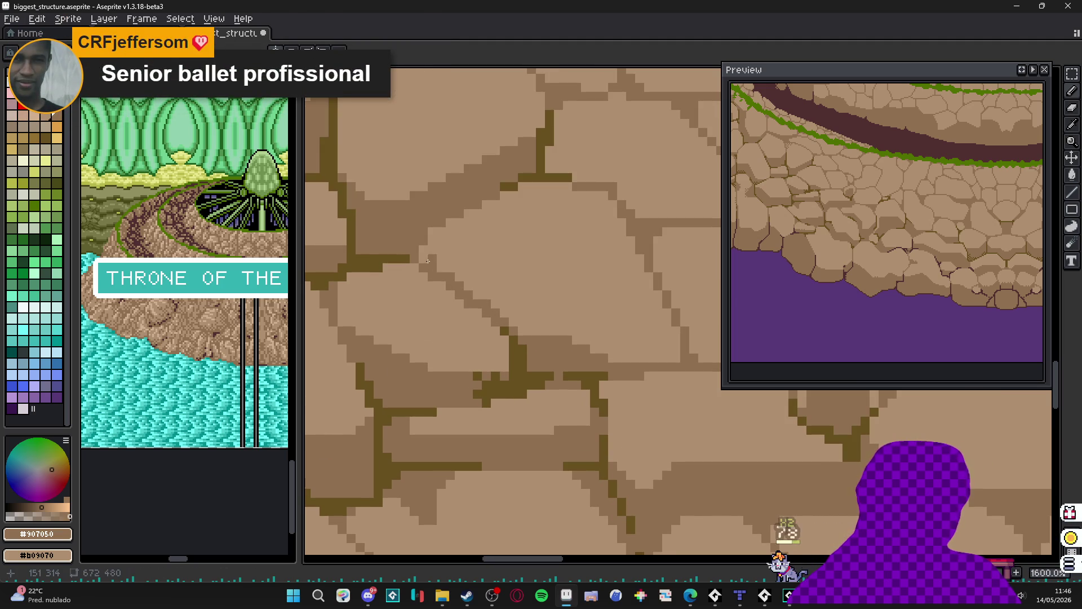
scroll(469, 302, "down", 3)
key("ctrl+s")
scroll(469, 302, "down", 2)
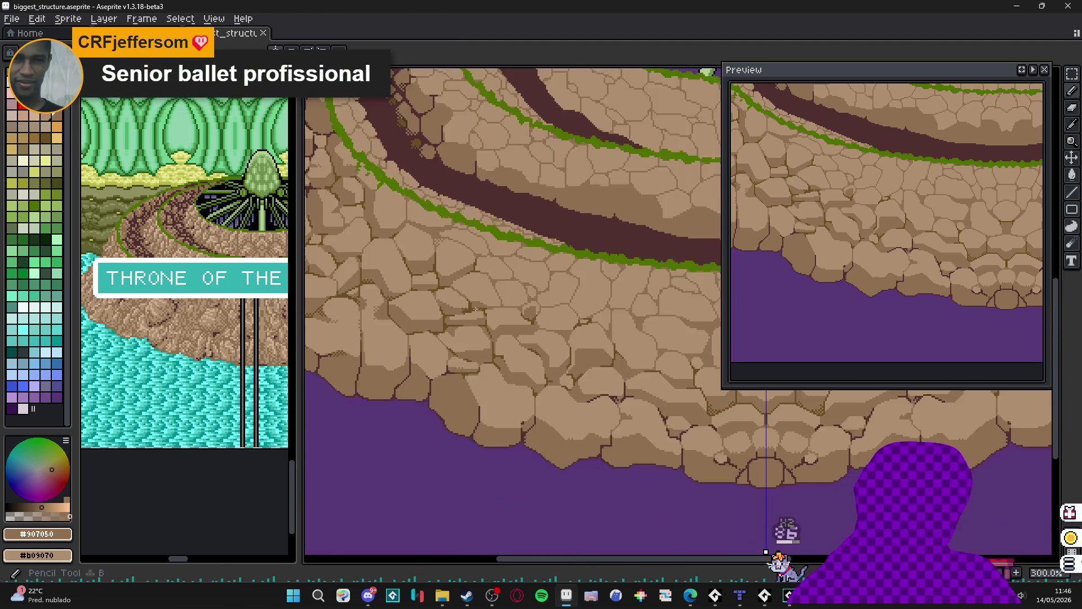
scroll(429, 279, "up", 7)
mouse_move(416, 270)
left_mouse_down()
mouse_move(364, 225)
mouse_move(379, 237)
left_mouse_up()
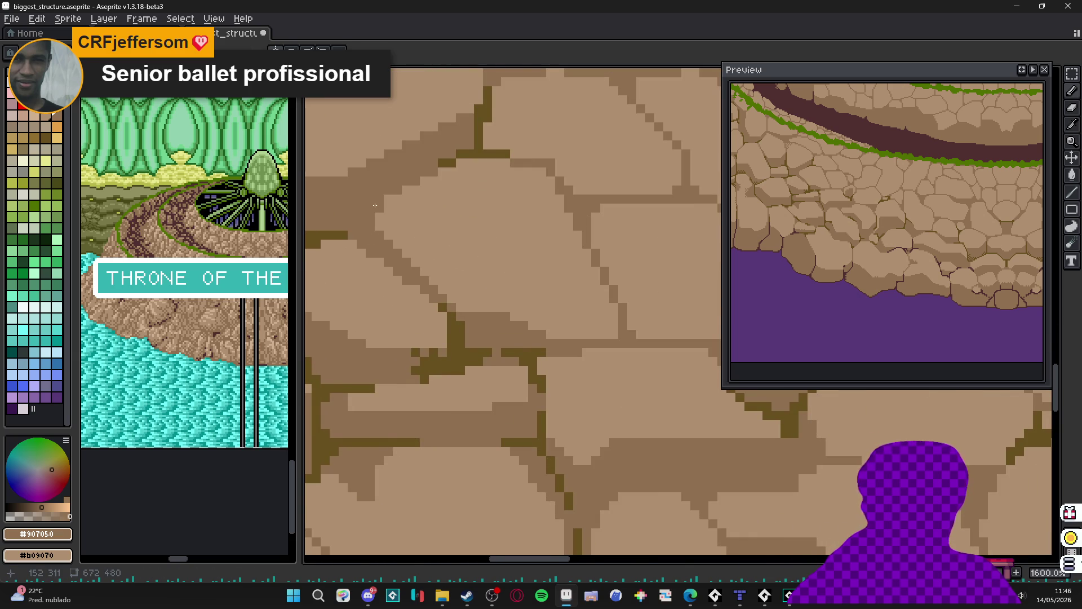
scroll(375, 205, "down", 1)
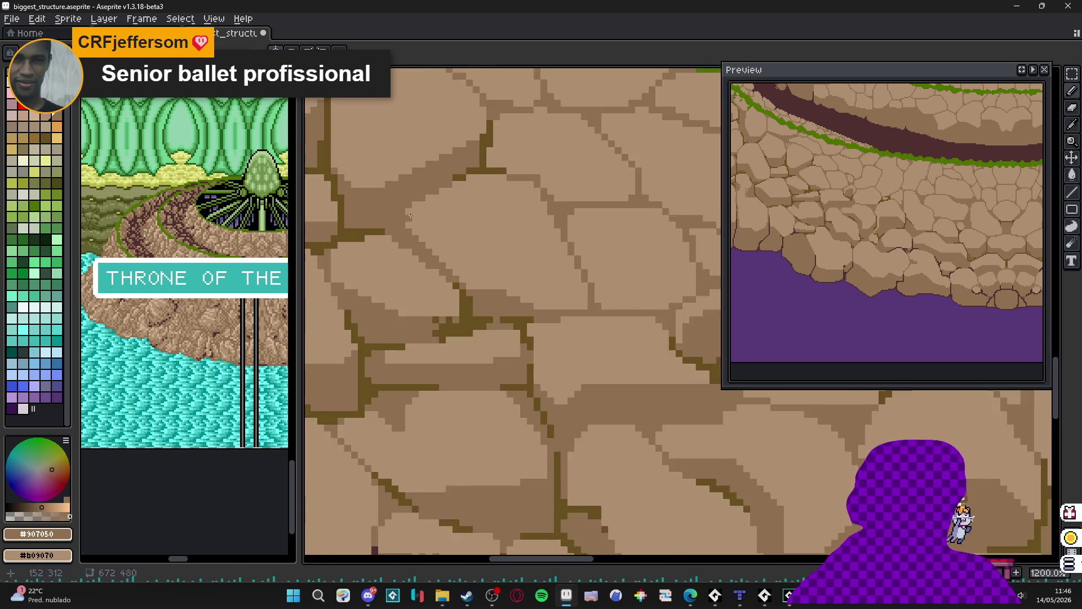
scroll(410, 215, "up", 1)
scroll(422, 230, "down", 4)
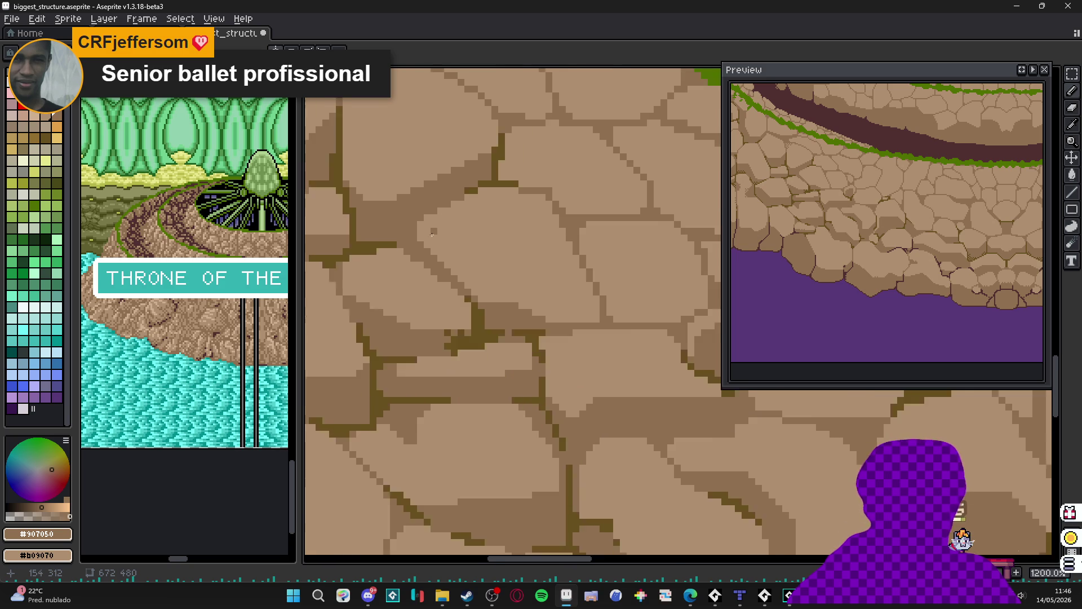
scroll(480, 275, "up", 3)
scroll(480, 274, "up", 1)
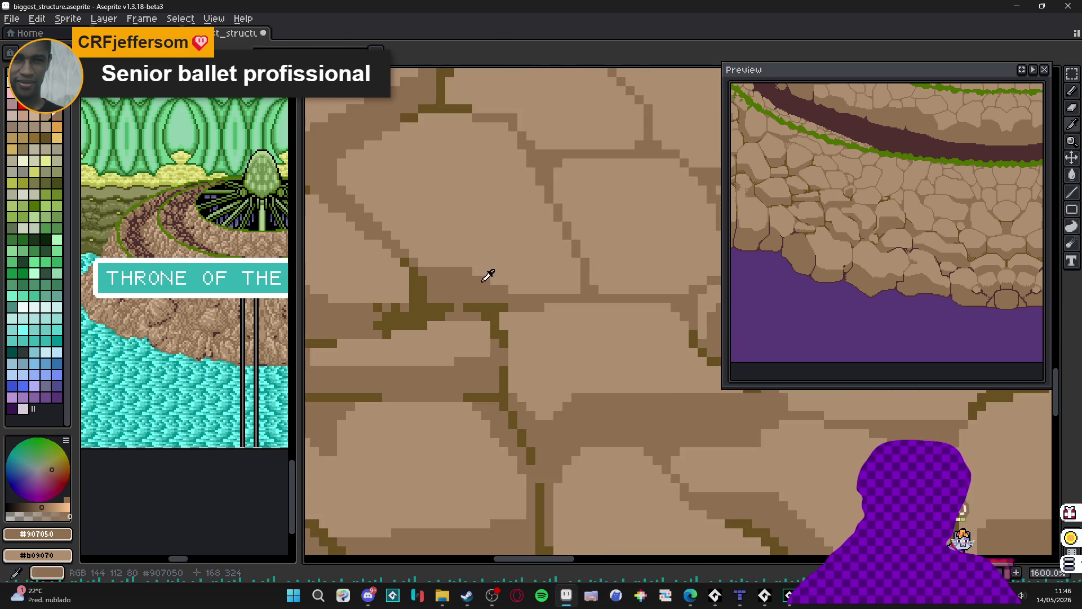
- Save, then cover the stone's dark top patch with light stone colour #b09070
scroll(502, 293, "down", 6)
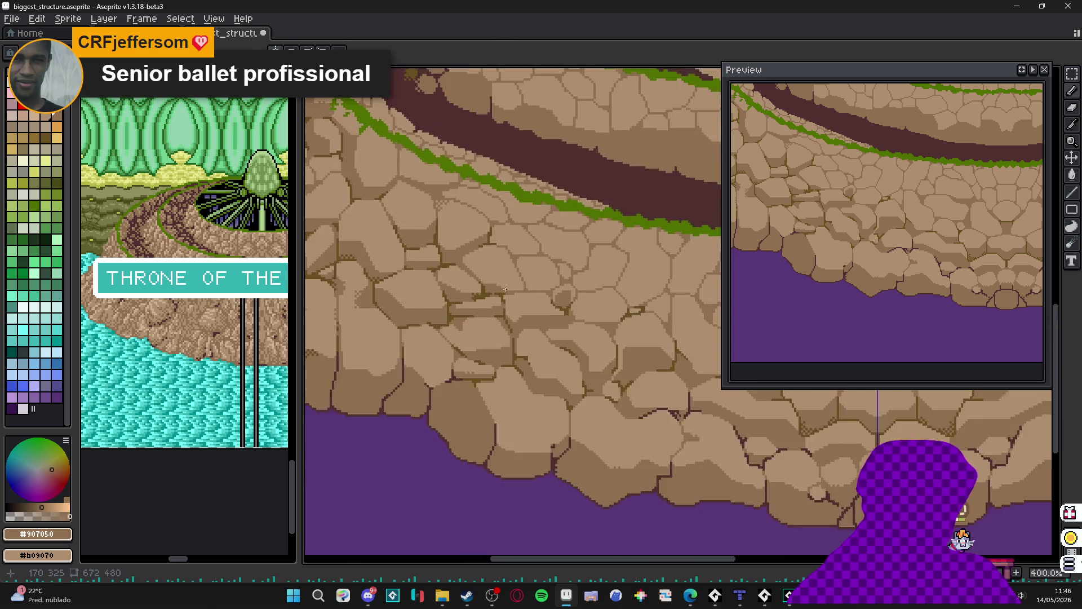
scroll(493, 294, "up", 2)
scroll(488, 294, "down", 1)
key("ctrl+s")
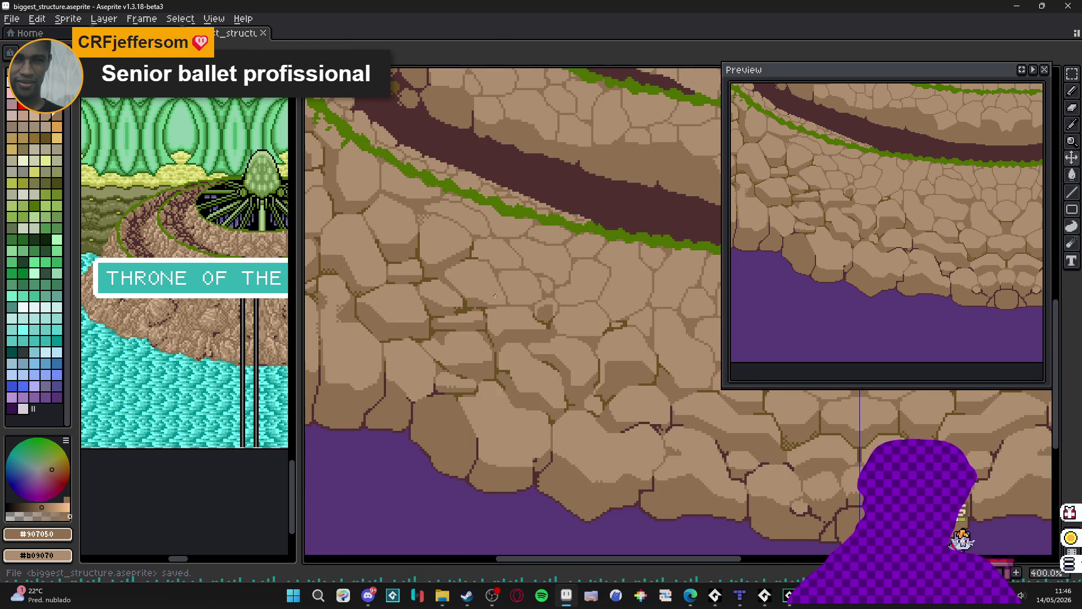
scroll(482, 288, "up", 2)
scroll(477, 285, "down", 2)
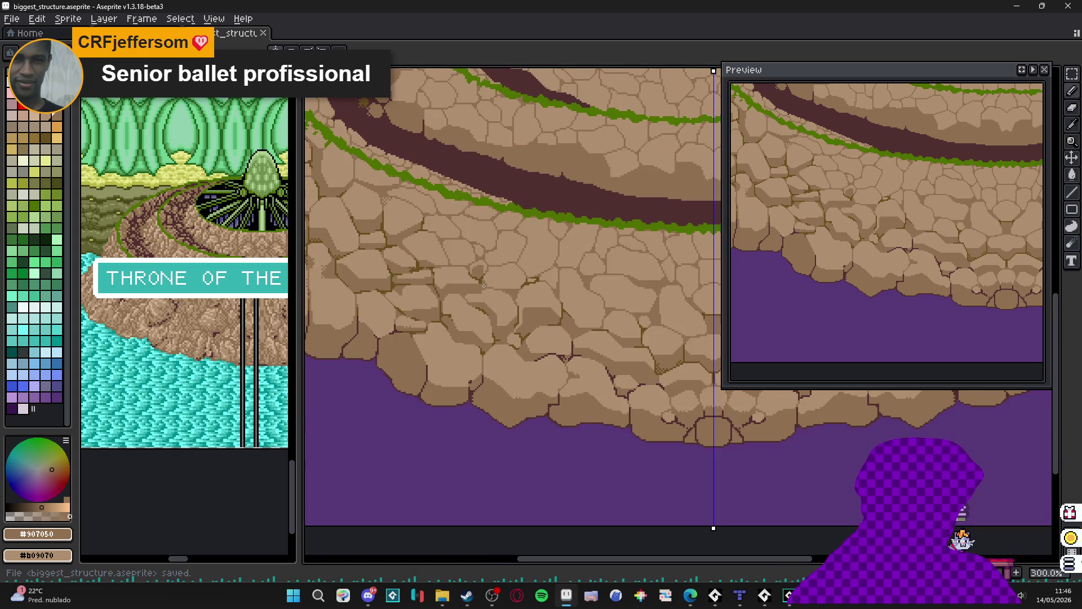
scroll(483, 286, "up", 6)
left_click(500, 244, "alt")
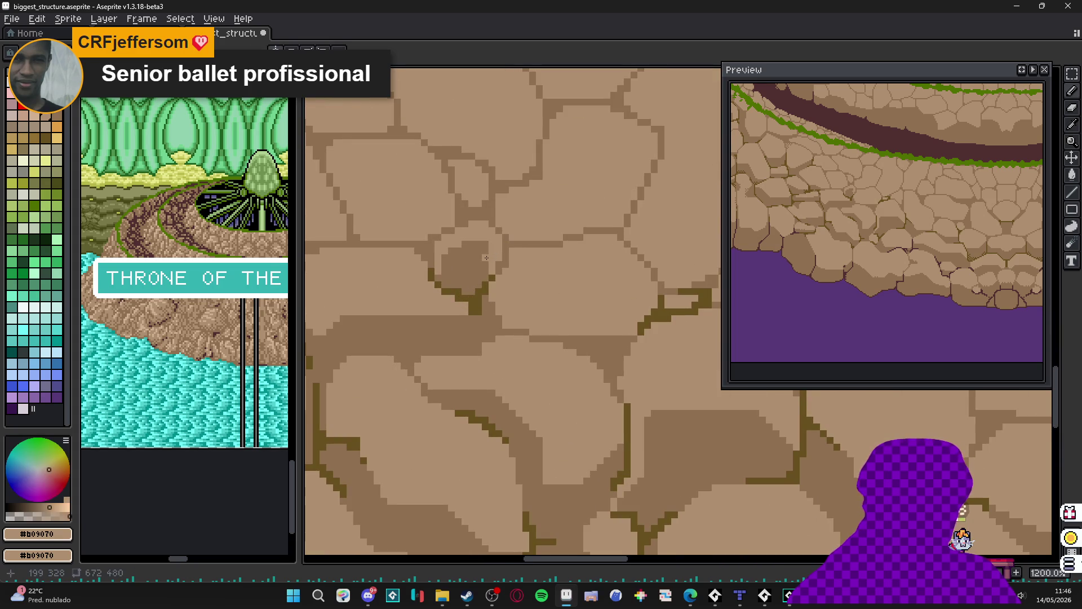
left_click(474, 269)
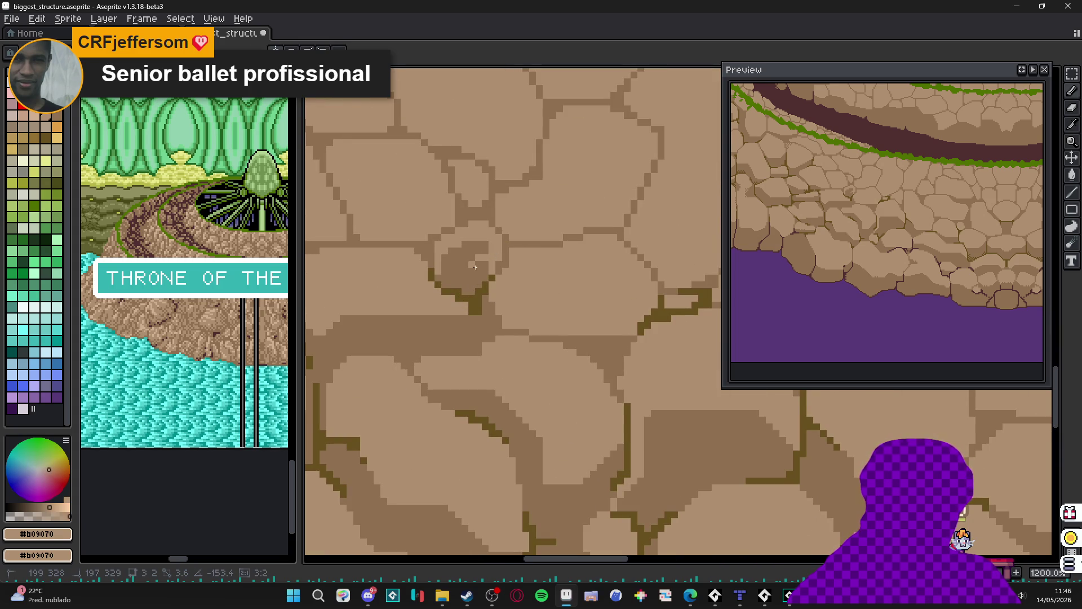
left_click_drag(477, 266, 446, 265)
- Add a mid-brown #907050 touch-up beside the crack corner and save the artwork
left_click(459, 251)
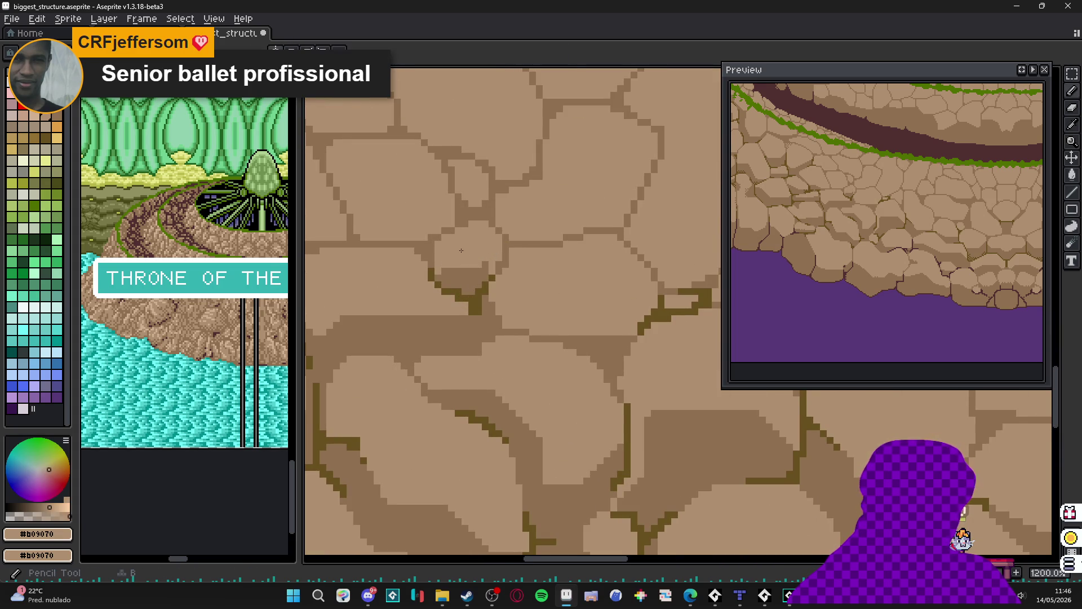
left_click(446, 275, "alt")
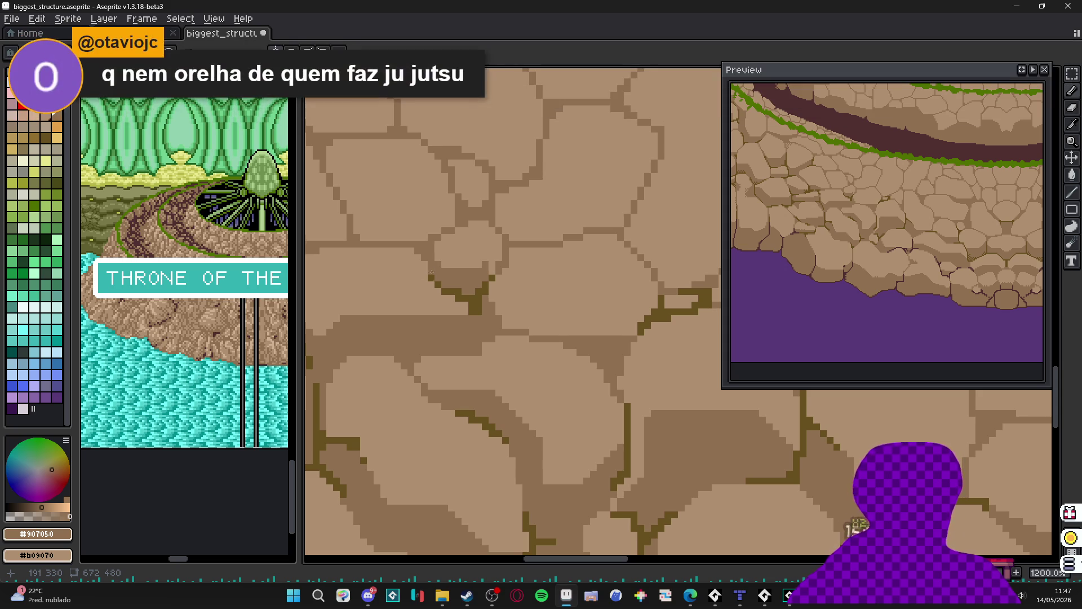
scroll(460, 273, "up", 3)
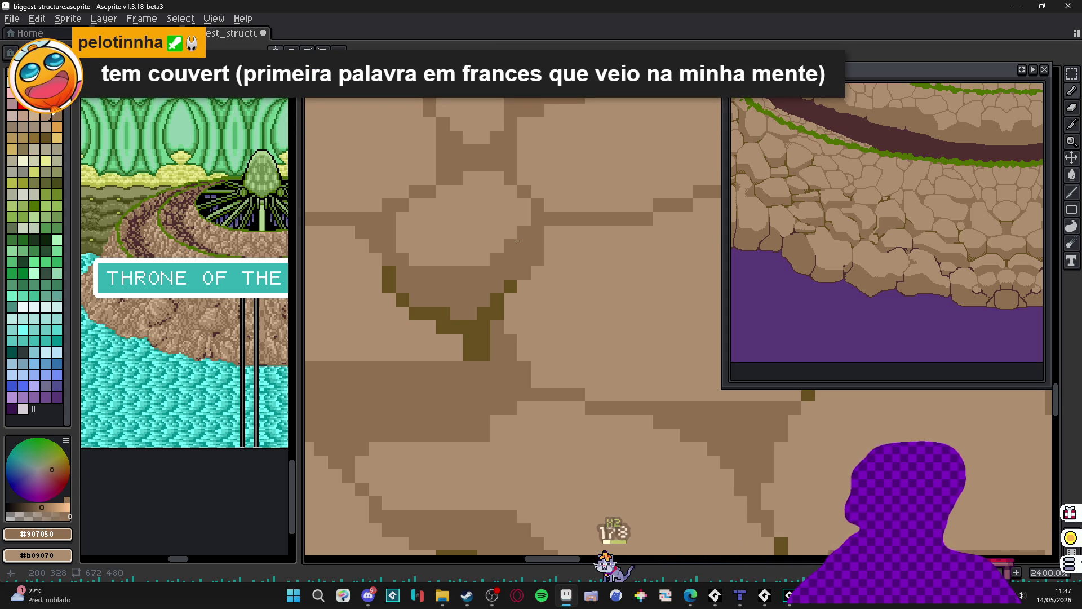
key("ctrl+s")
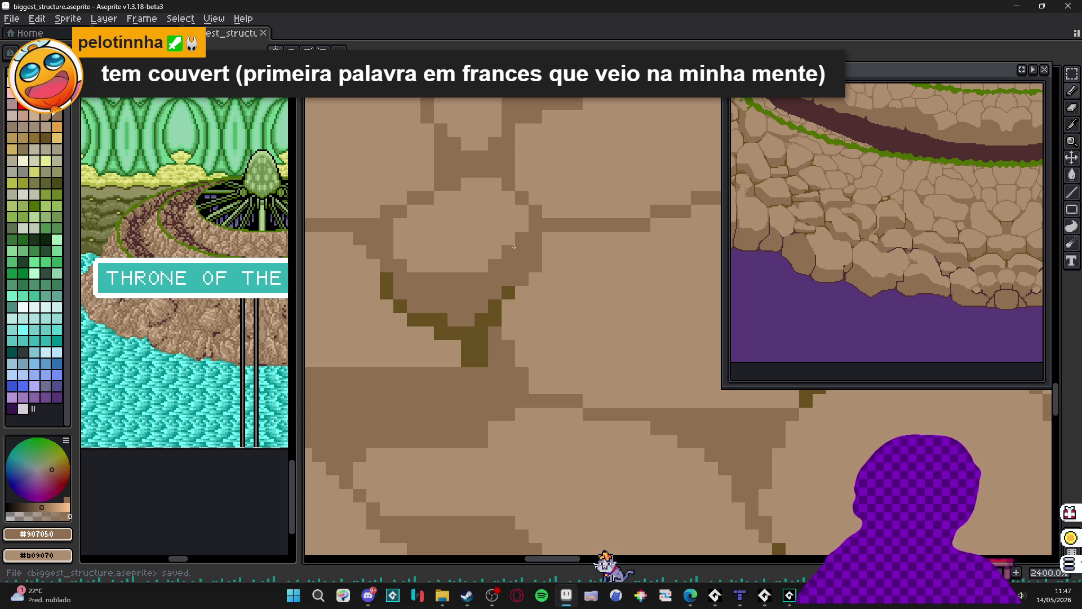
scroll(514, 247, "down", 3)
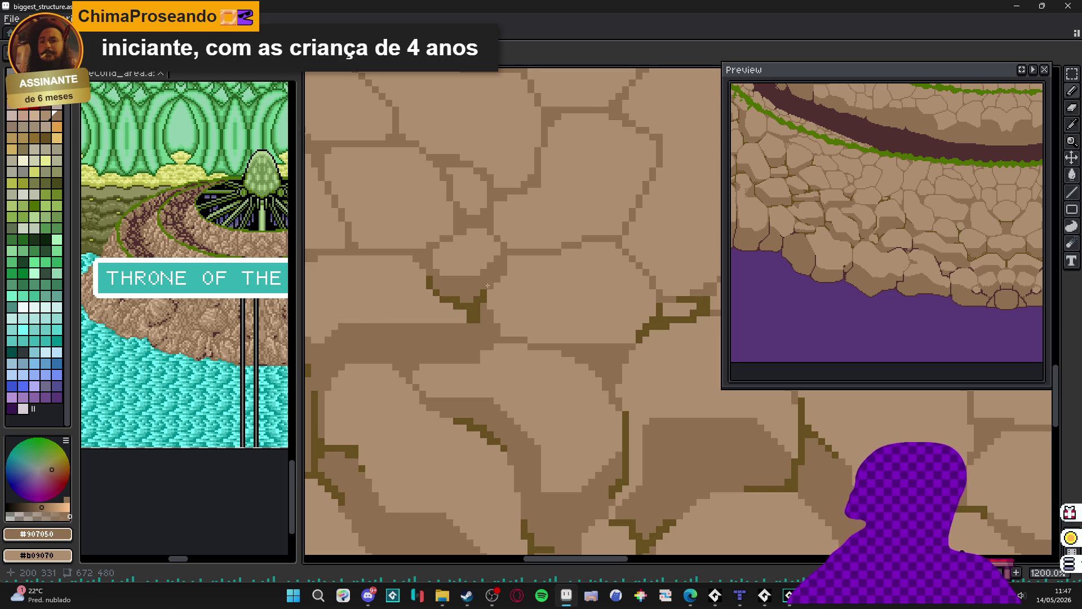
scroll(488, 285, "down", 4)
scroll(464, 272, "up", 5)
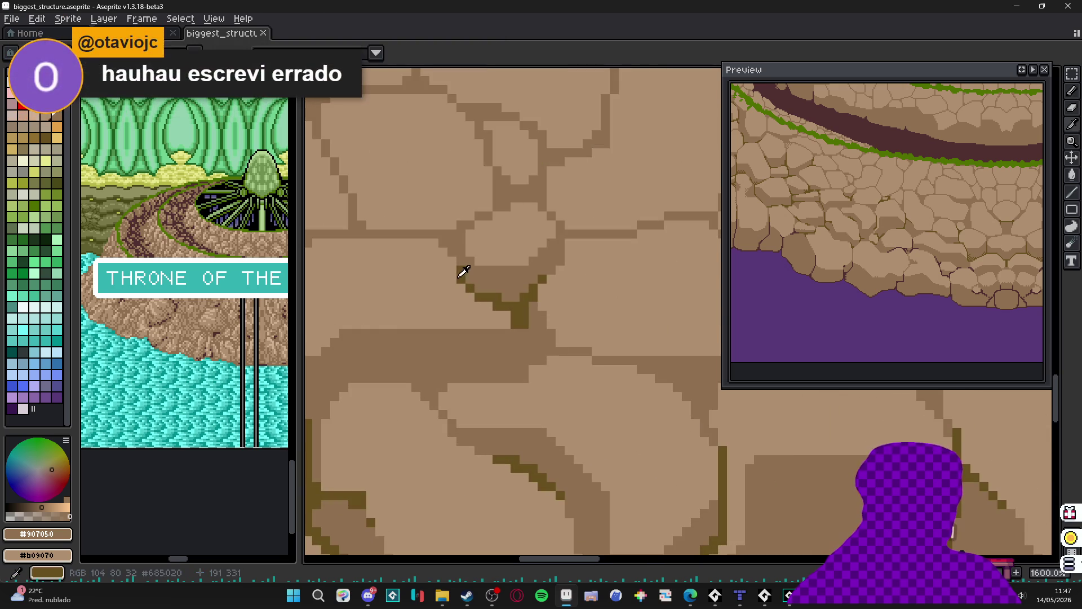
left_click(463, 273, "alt")
left_click(473, 284, "alt")
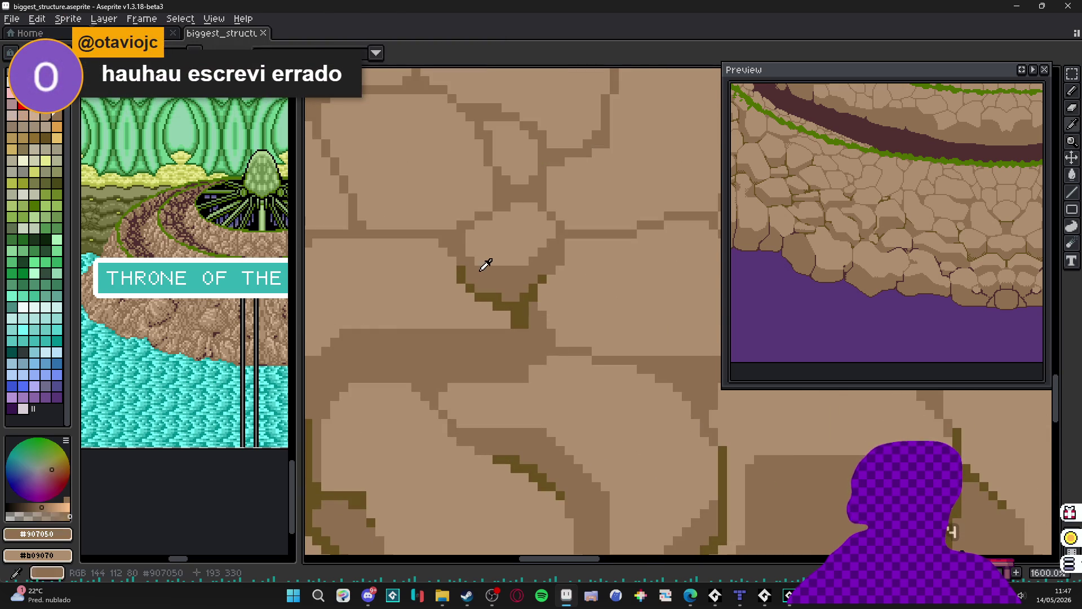
scroll(468, 294, "down", 5)
key("ctrl+s")
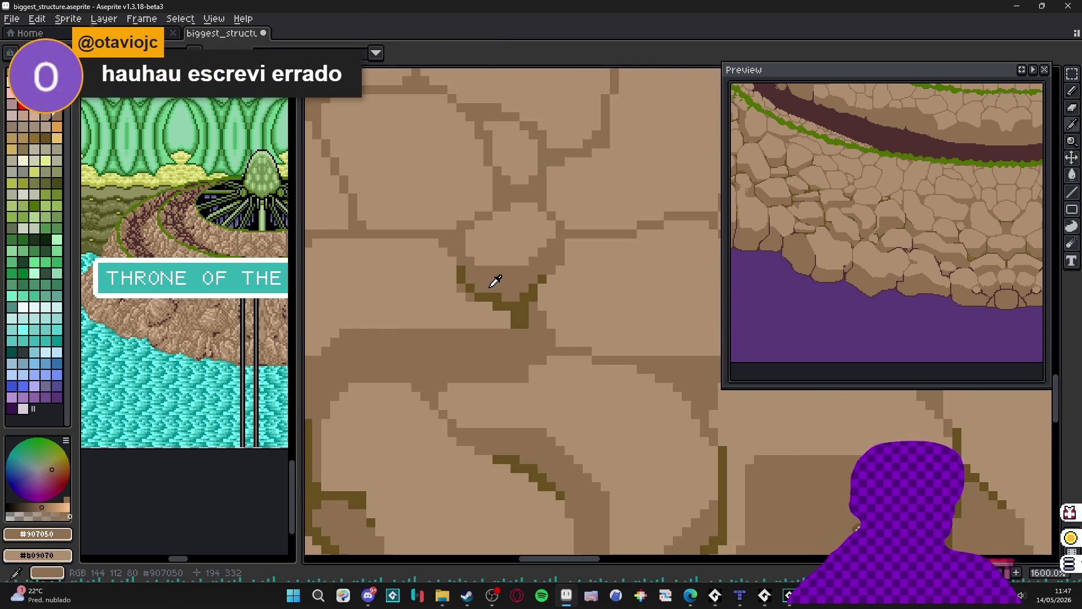
- Outline a diagonal shadow edge across the stone in #907050 and fill it
scroll(467, 311, "up", 2)
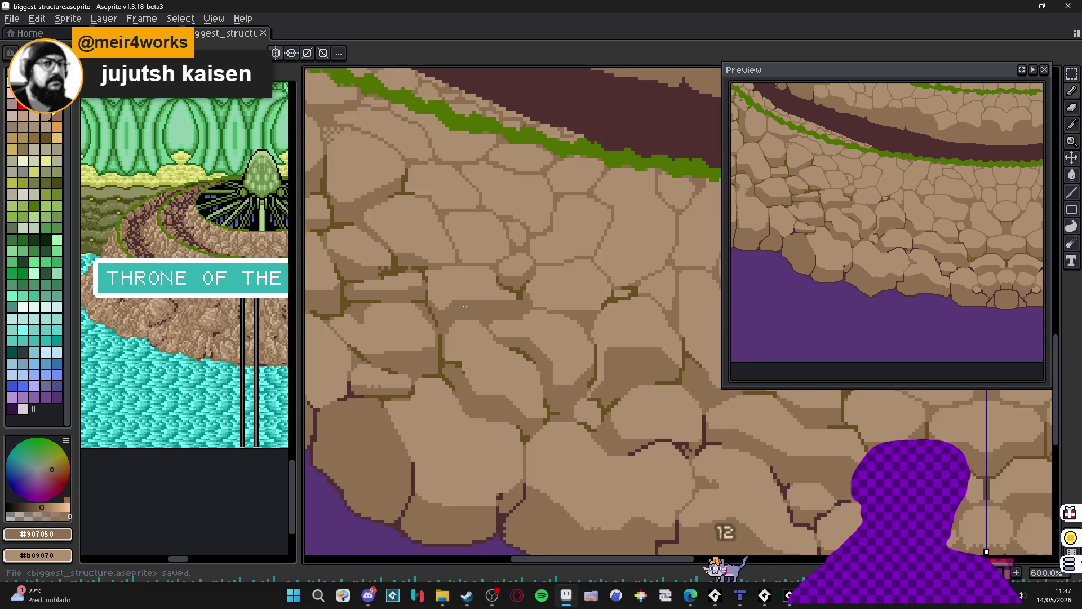
scroll(559, 387, "up", 3)
left_click(559, 387, "alt")
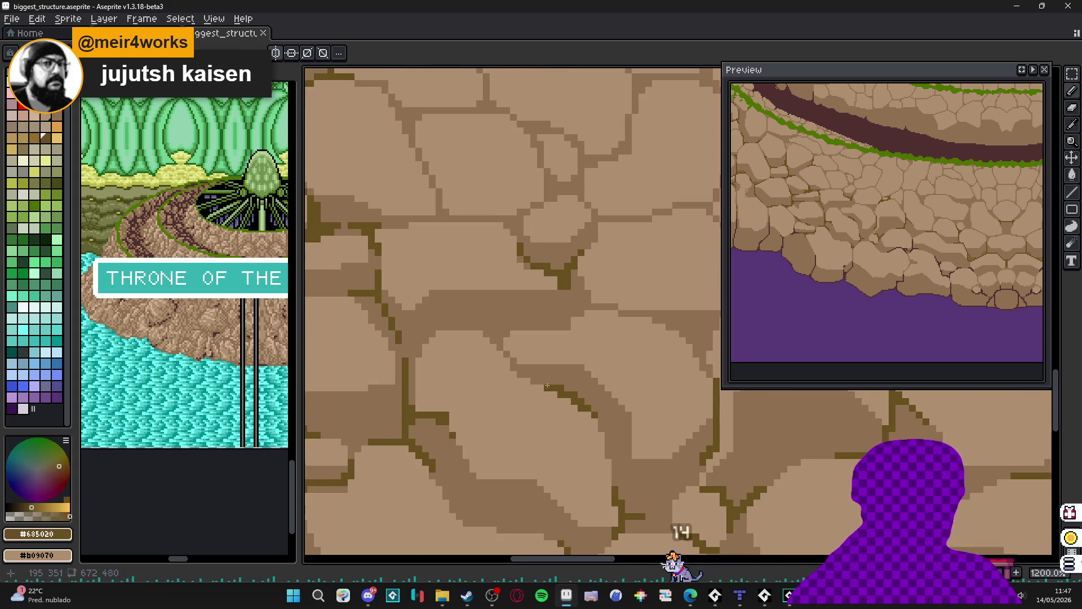
scroll(523, 366, "down", 7)
scroll(523, 367, "up", 3)
scroll(523, 366, "up", 3)
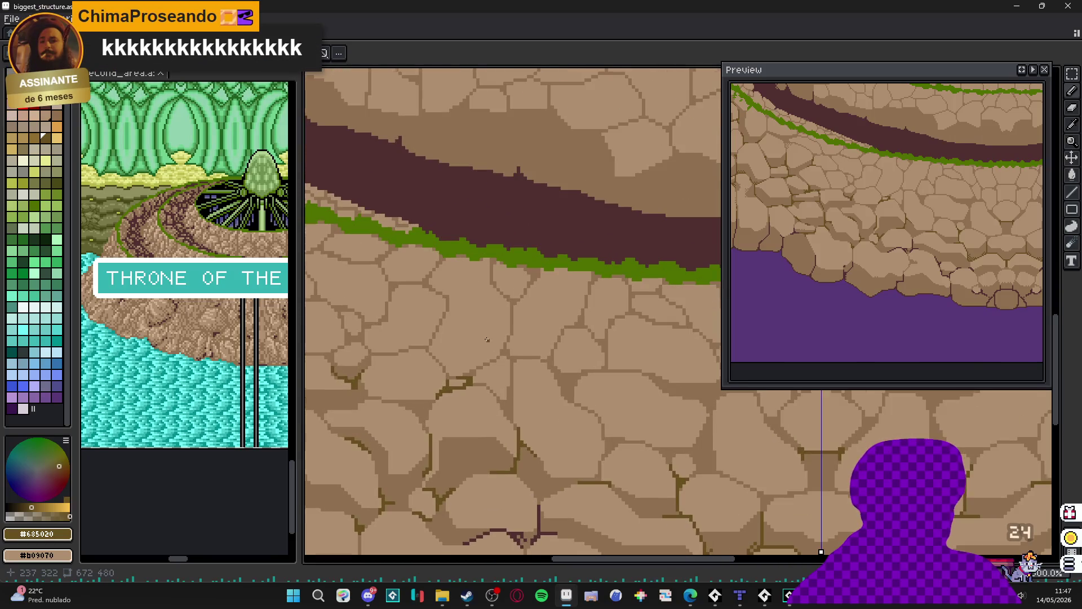
scroll(487, 340, "up", 1)
left_click(522, 350, "alt")
scroll(505, 318, "up", 1)
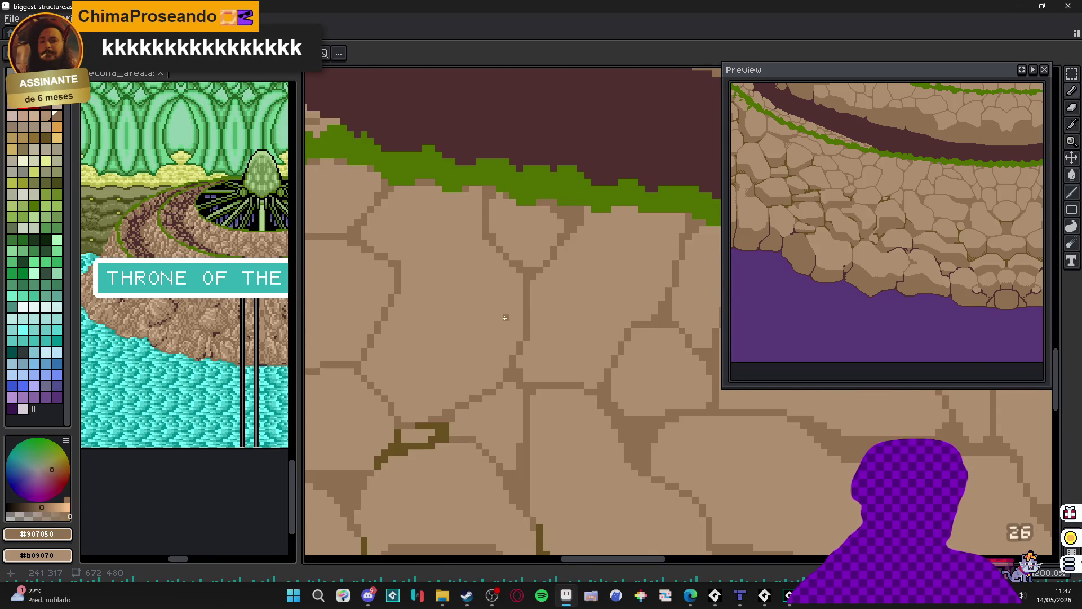
left_click(512, 290)
mouse_move(507, 293)
left_mouse_down()
mouse_move(480, 296)
mouse_move(427, 361)
mouse_move(381, 368)
left_mouse_up()
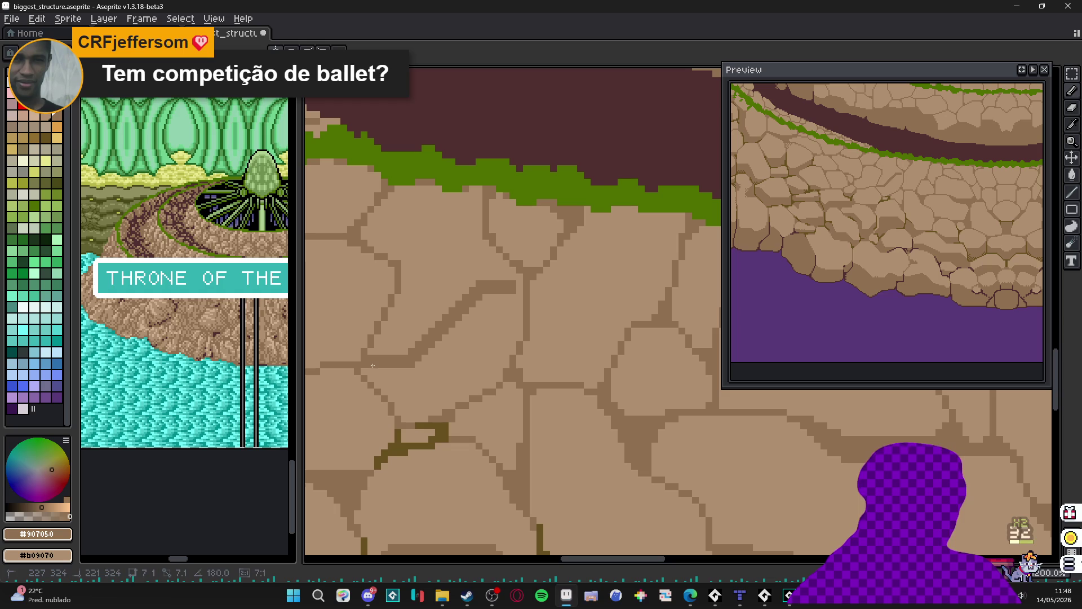
left_click(514, 304)
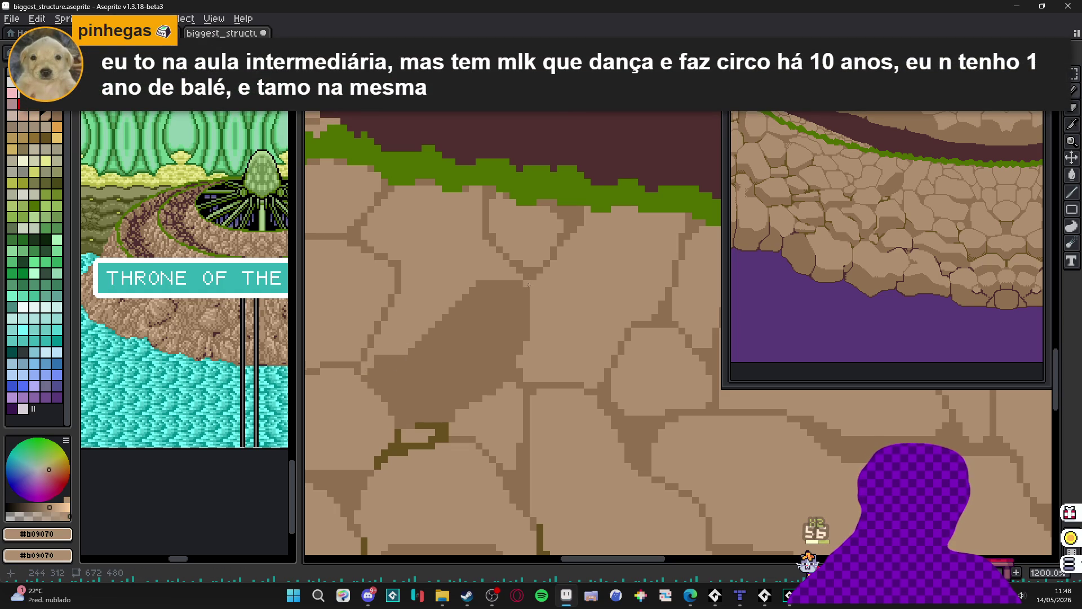
- Extend the shadow edge down the stone and trim its top-right corner with #b09070
scroll(500, 306, "down", 1)
left_click(451, 289, "alt")
scroll(451, 288, "up", 2)
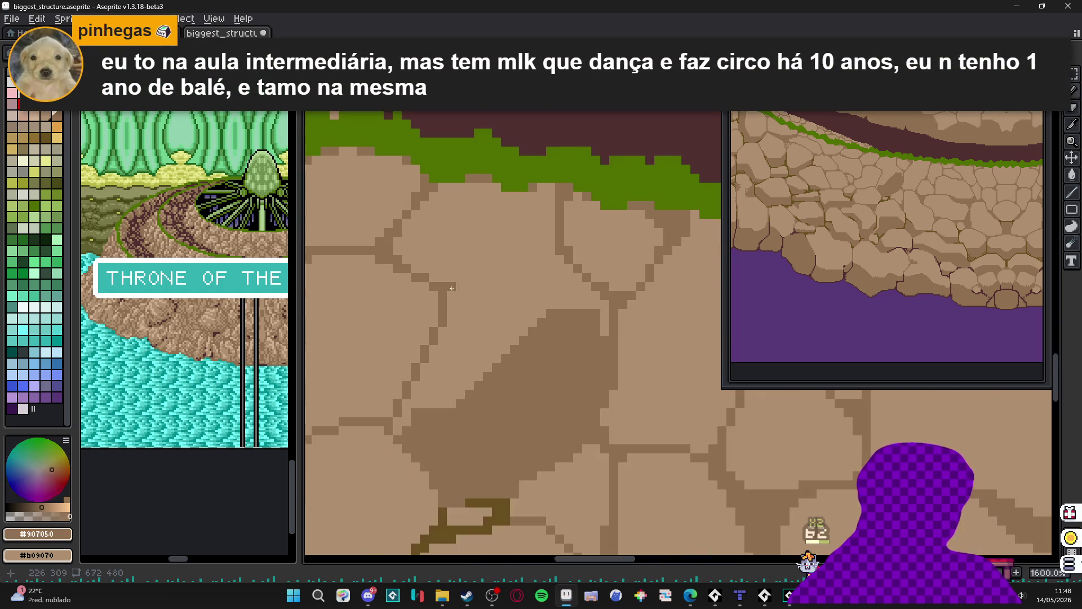
mouse_move(415, 250)
left_mouse_down()
mouse_move(446, 262)
mouse_move(443, 278)
mouse_move(397, 241)
mouse_move(479, 265)
mouse_move(469, 294)
left_mouse_up()
scroll(470, 293, "down", 2)
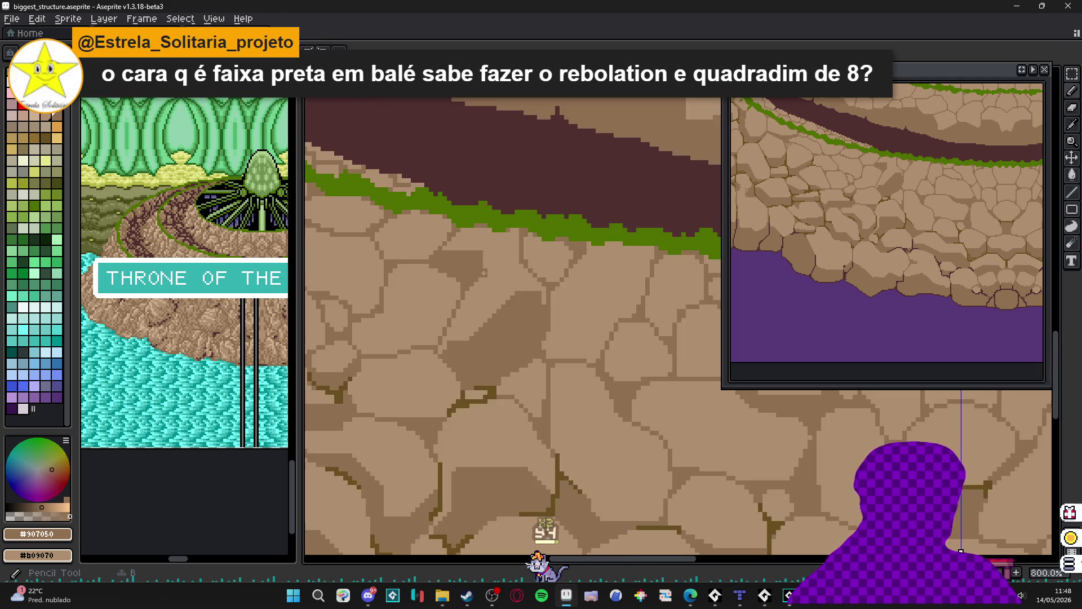
scroll(487, 233, "up", 3)
left_click(487, 233, "alt")
left_click_drag(487, 233, 430, 215)
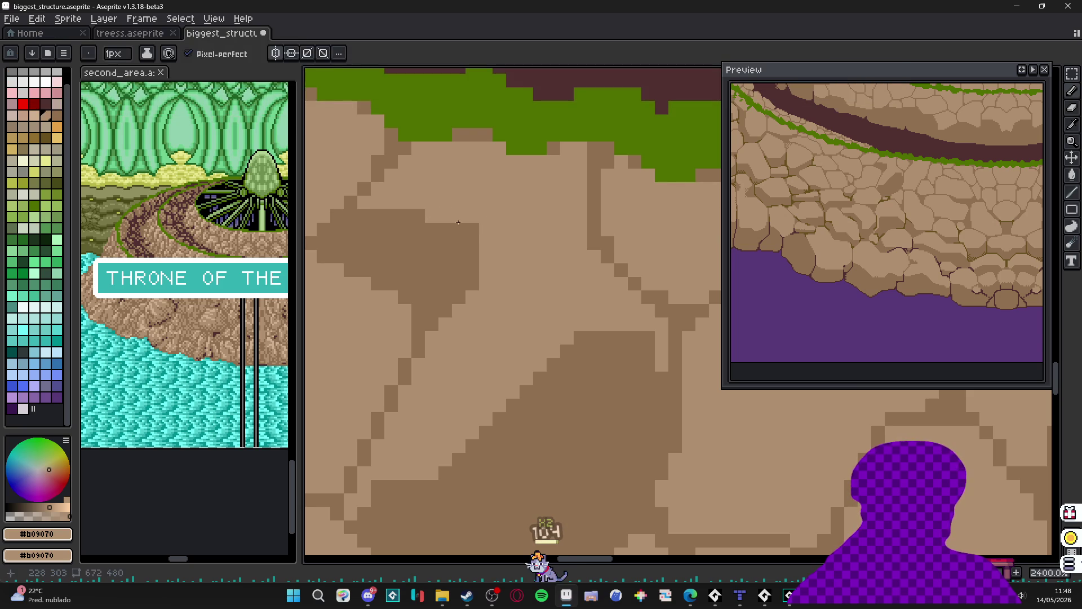
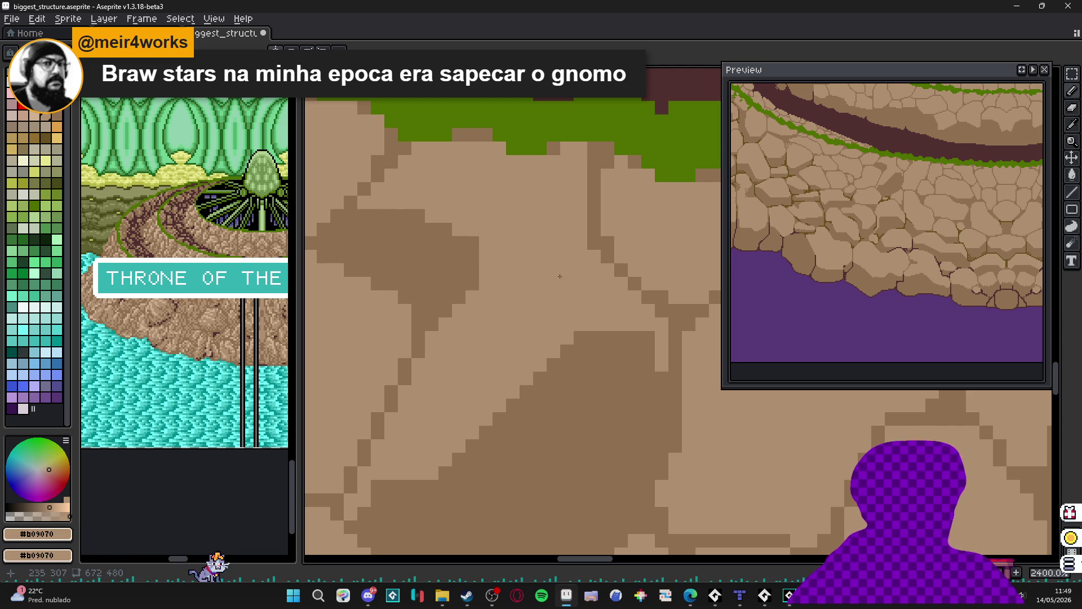
- Shade the cobblestone's shadow area with the darker brown #907050
scroll(560, 276, "down", 7)
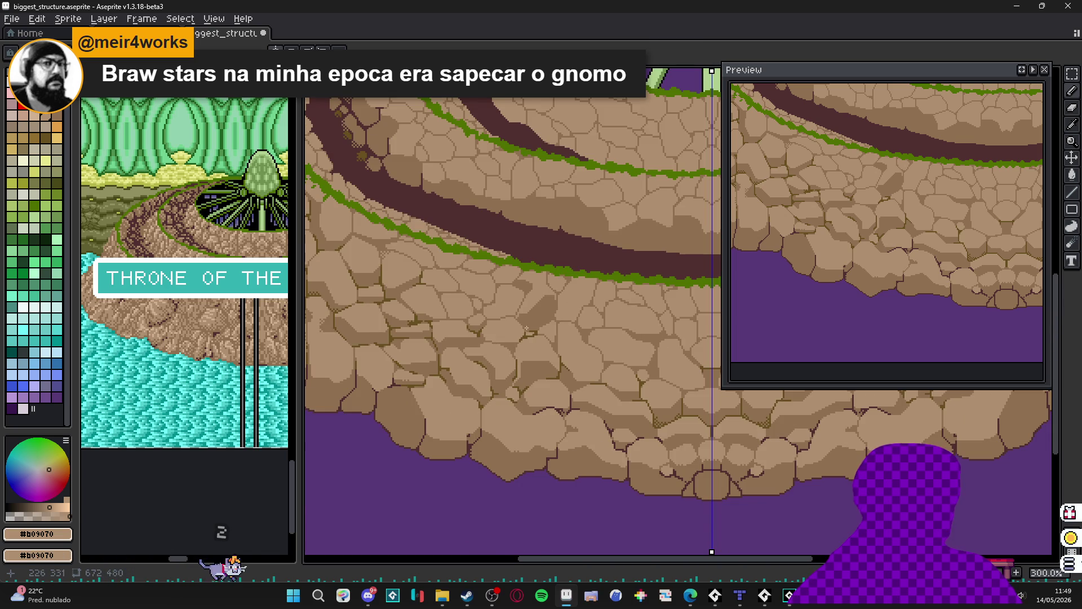
scroll(508, 324, "up", 6)
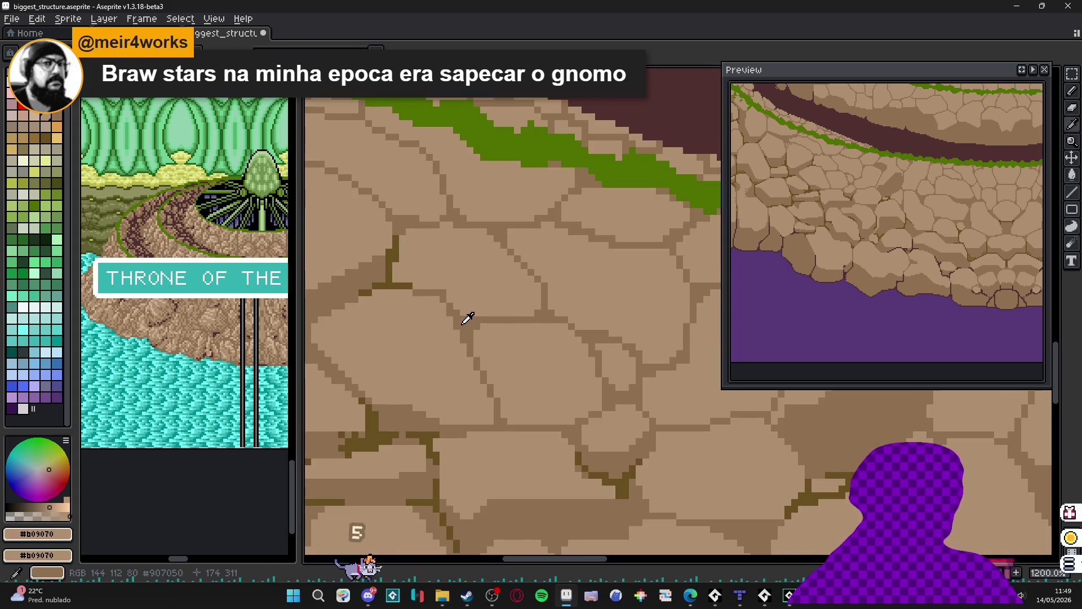
left_click(463, 324, "alt")
scroll(451, 293, "up", 1)
mouse_move(408, 242)
left_mouse_down()
mouse_move(476, 248)
mouse_move(544, 336)
left_mouse_up()
left_click(395, 255)
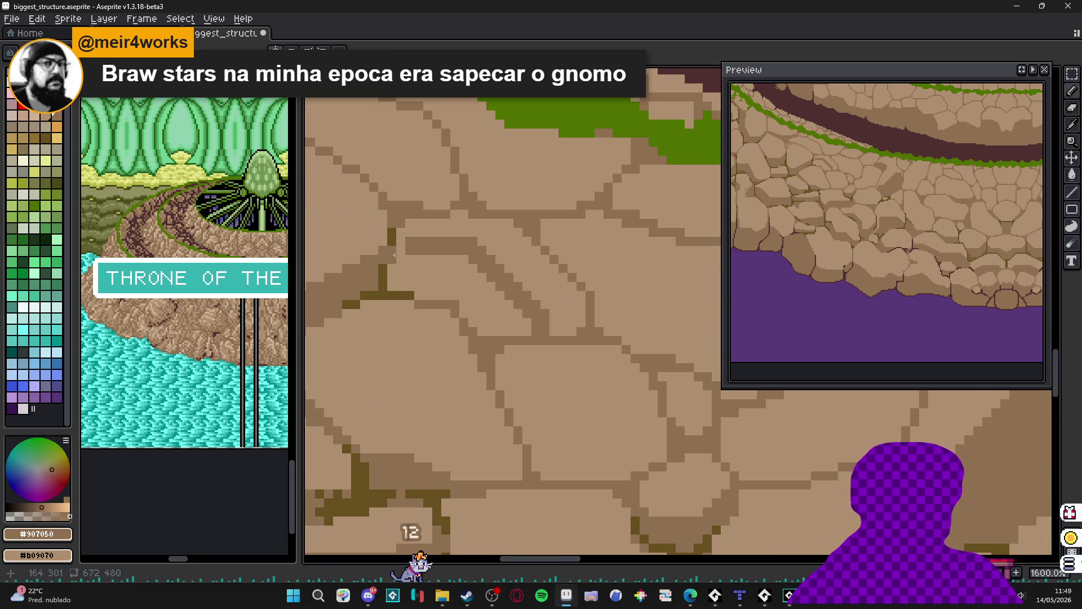
key("ctrl+z")
key("g")
left_click(399, 270)
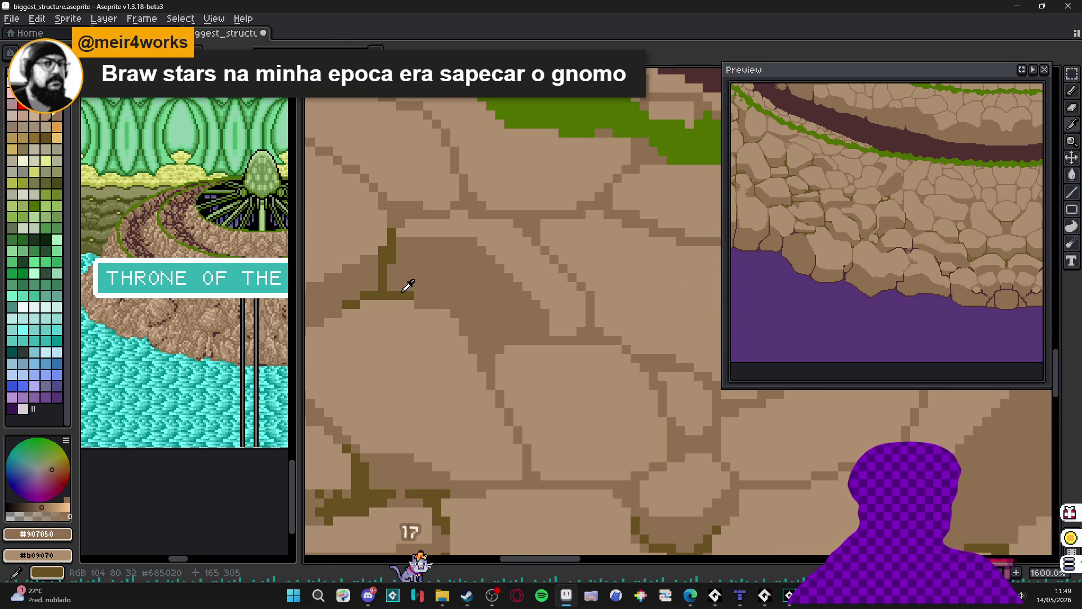
- Draw dark olive #685020 crack pixels along the stone's lower edge, including a short upward stroke
left_click(404, 291, "alt")
left_click(475, 338, "shift")
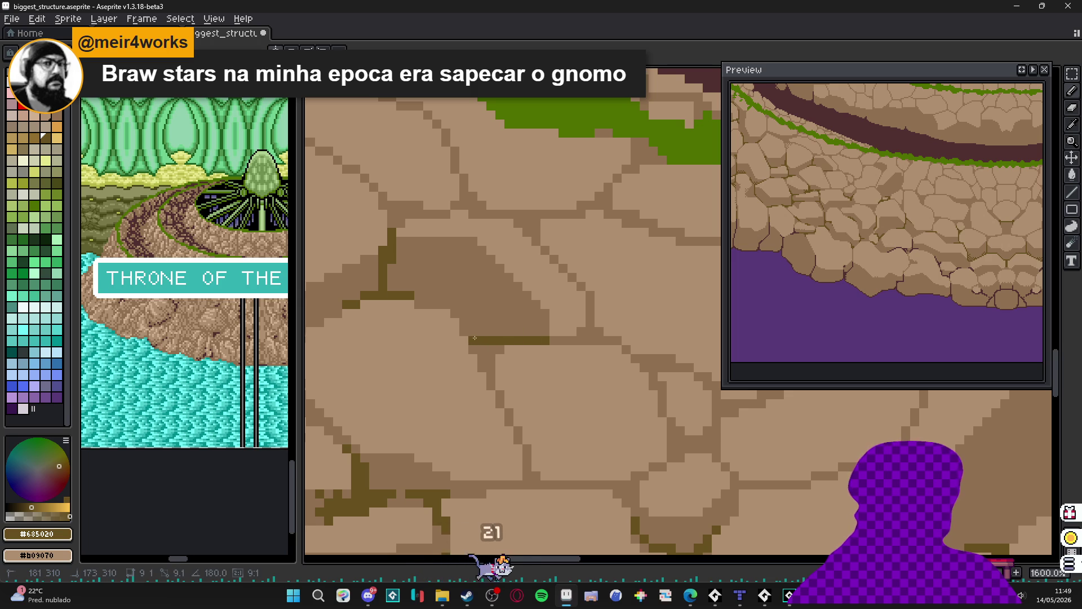
left_click_drag(475, 337, 487, 363)
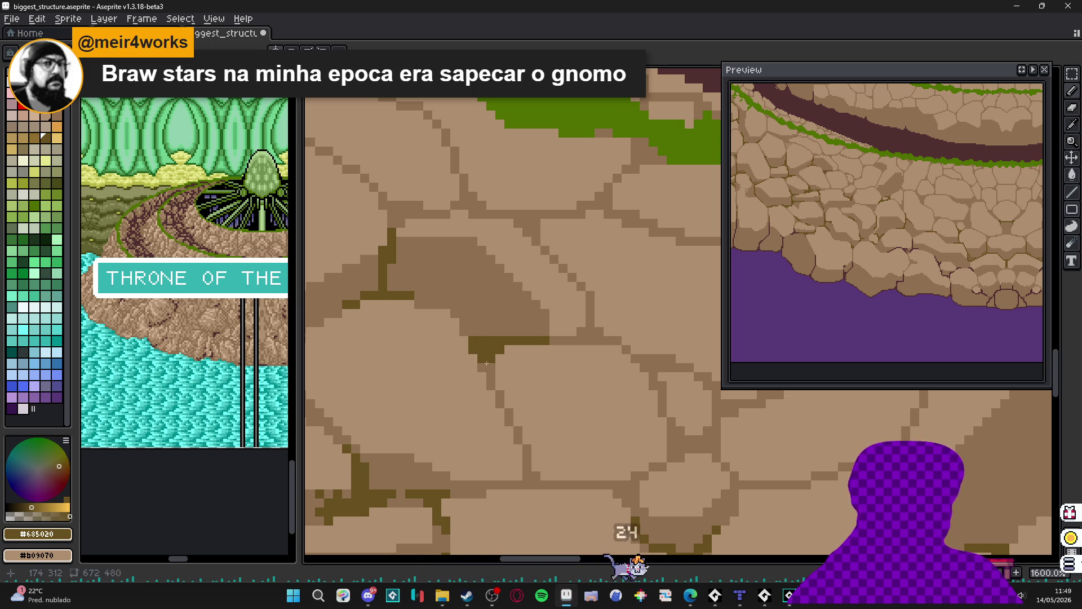
left_click_drag(463, 329, 468, 332)
left_click(468, 333)
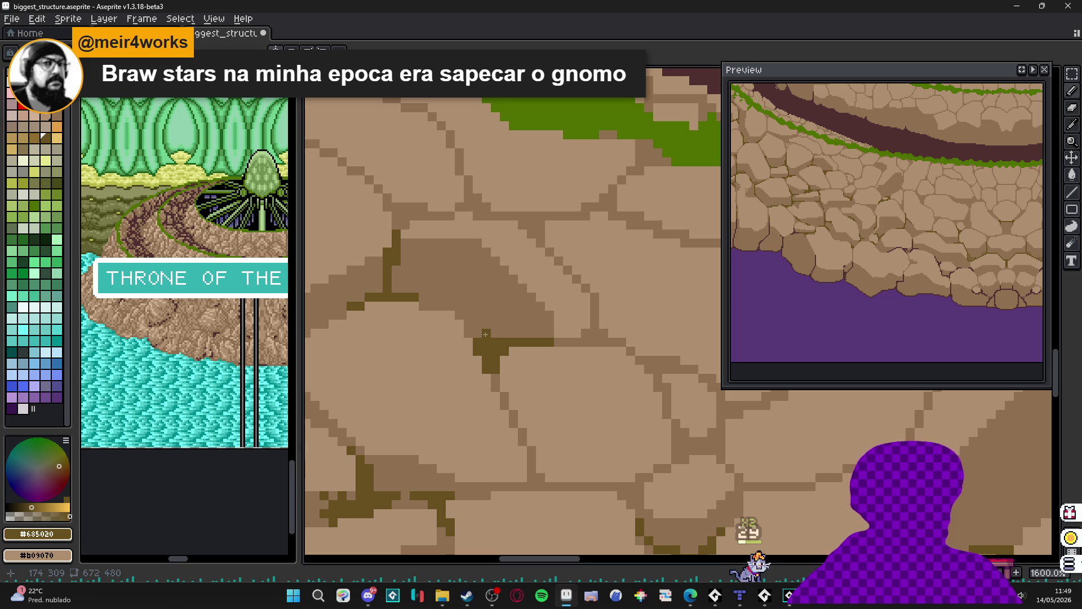
left_click(484, 336)
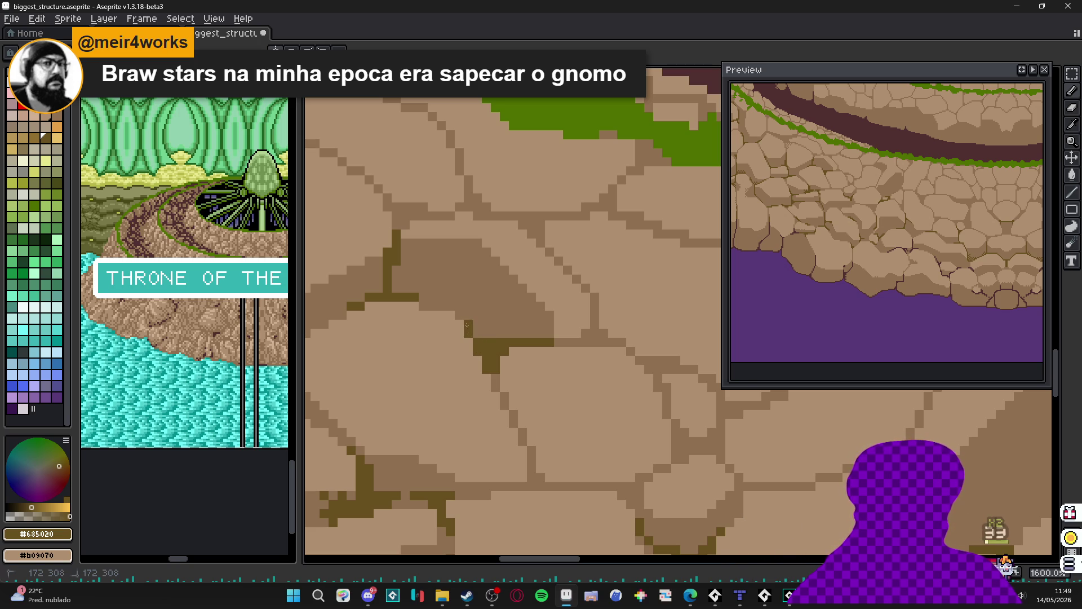
left_click_drag(469, 334, 460, 307)
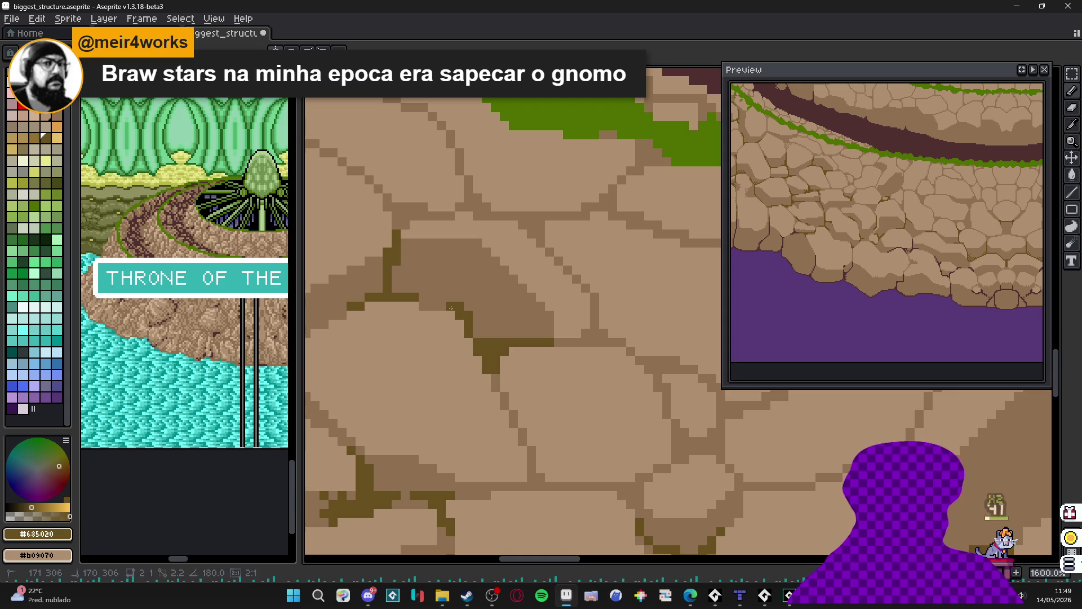
- Add a small dark olive crack block with a top row of pixels above the stone
scroll(457, 307, "down", 5)
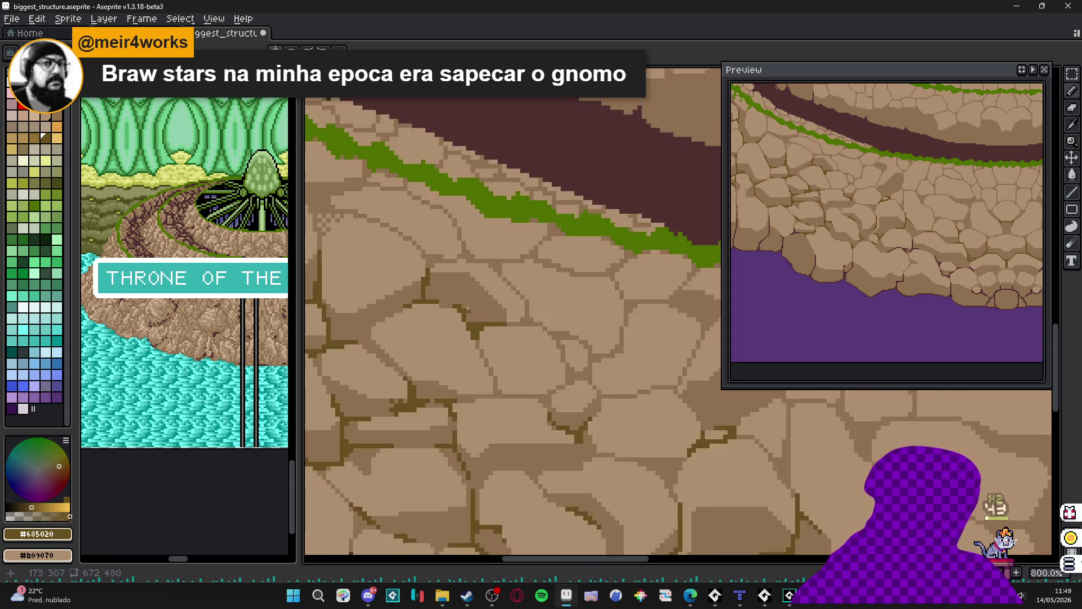
scroll(481, 299, "up", 5)
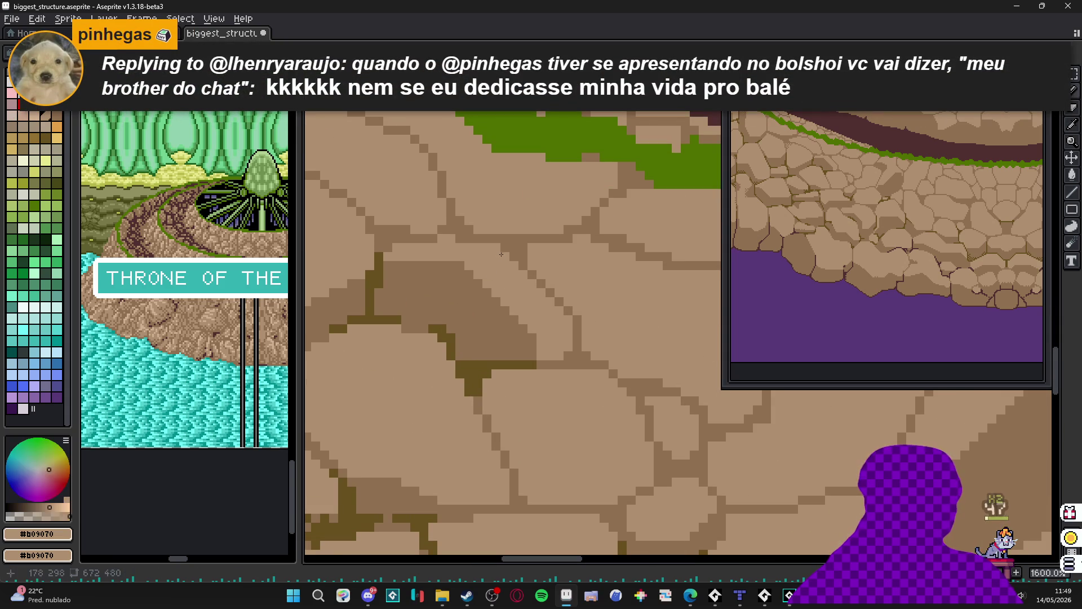
left_click(514, 236)
mouse_move(517, 235)
left_mouse_down()
mouse_move(523, 247)
mouse_move(505, 248)
mouse_move(523, 260)
mouse_move(541, 238)
left_mouse_up()
left_click(496, 238)
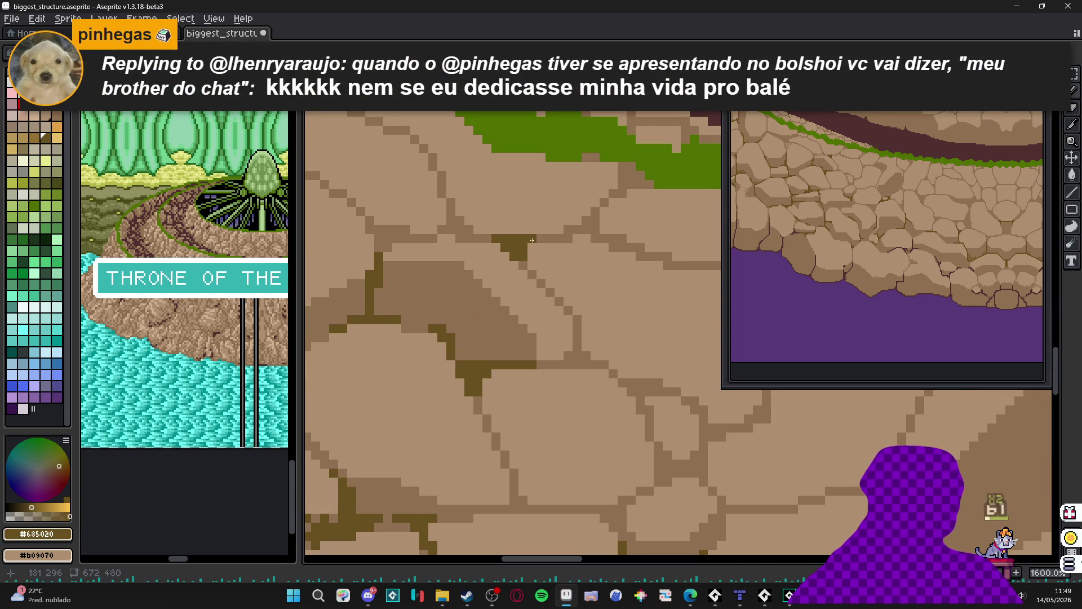
- Draw a darker brown seam between two stones on another part of the rock
scroll(594, 229, "down", 3)
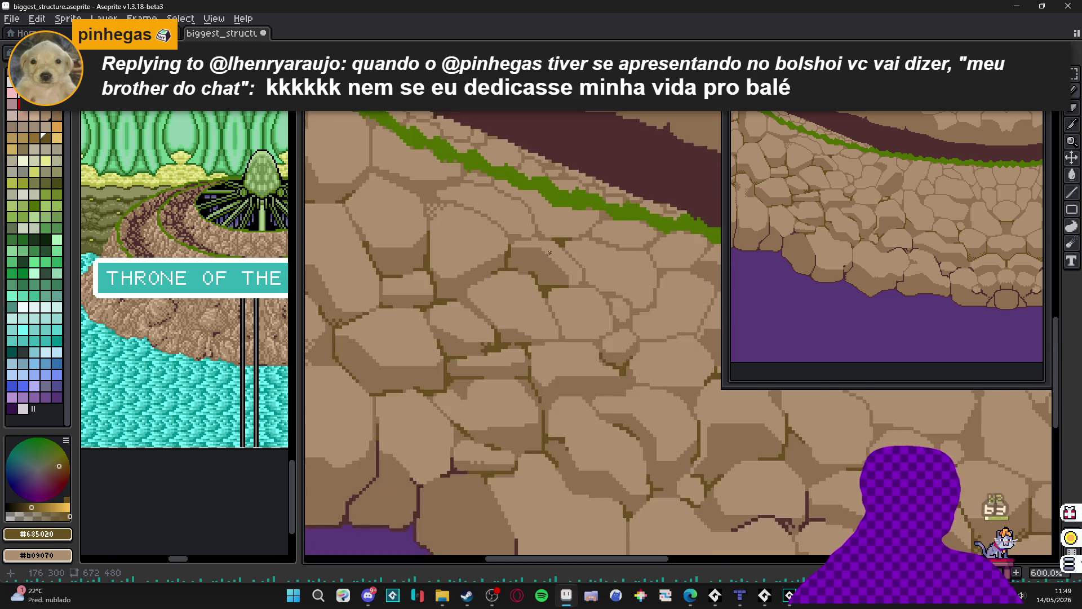
scroll(409, 167, "up", 1)
scroll(409, 167, "down", 1)
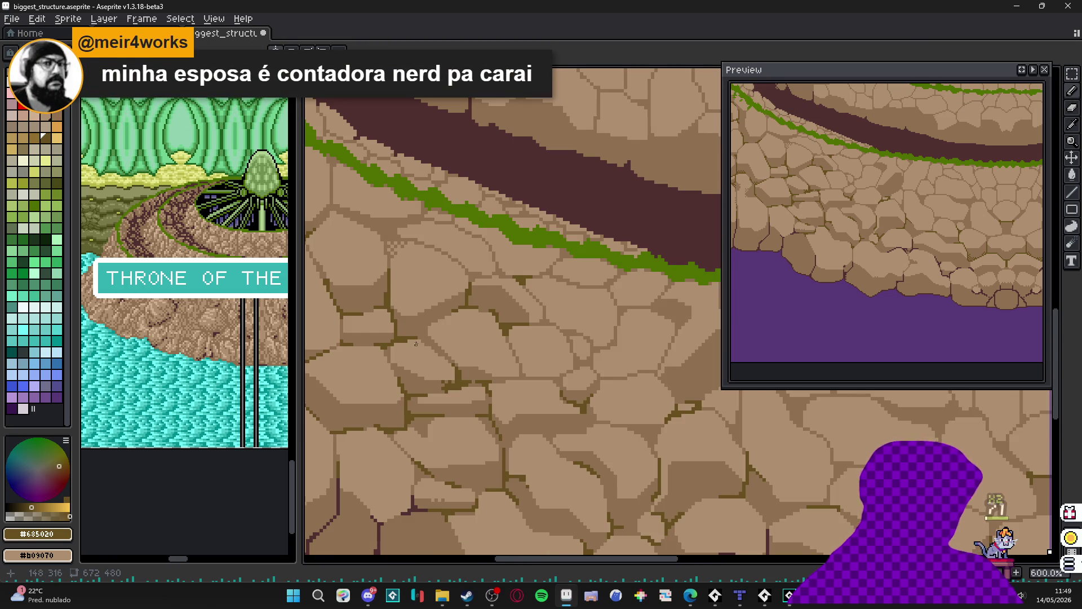
scroll(416, 343, "up", 4)
scroll(427, 322, "down", 6)
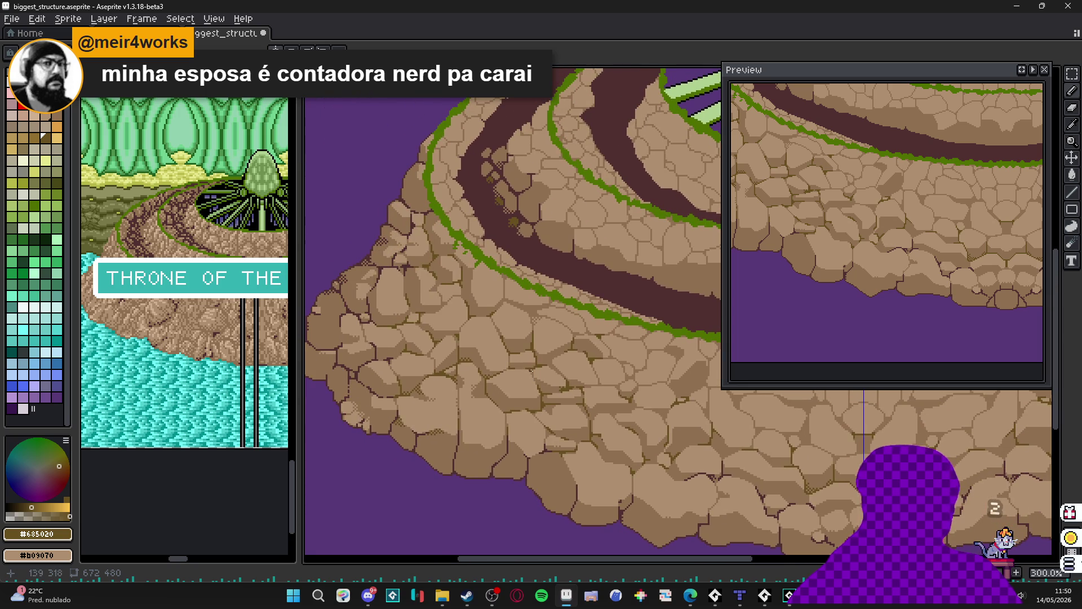
left_click_drag(532, 371, 428, 320)
scroll(510, 354, "up", 6)
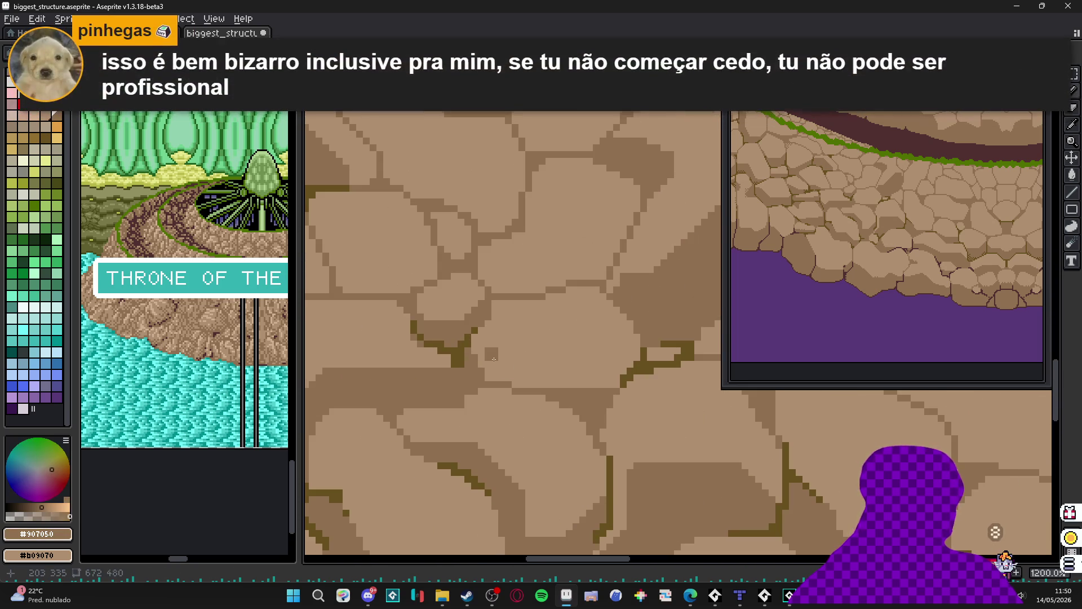
mouse_move(487, 355)
left_mouse_down()
mouse_move(580, 358)
mouse_move(613, 383)
left_mouse_up()
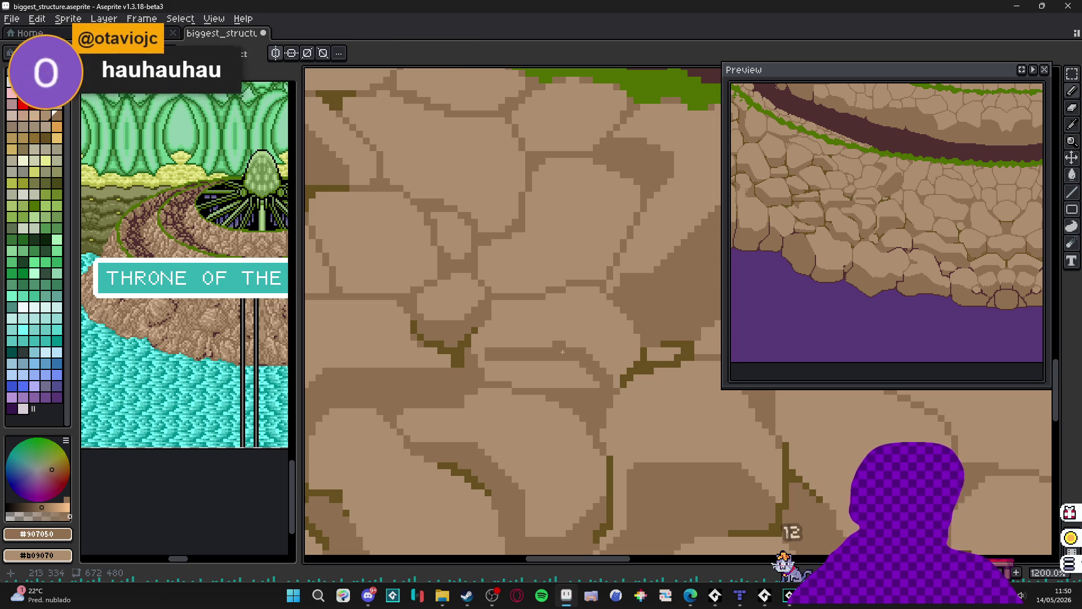
- Draw a dark olive #685020 crack left along a stone edge, then down-left, dropping a stray stroke
scroll(490, 370, "up", 1)
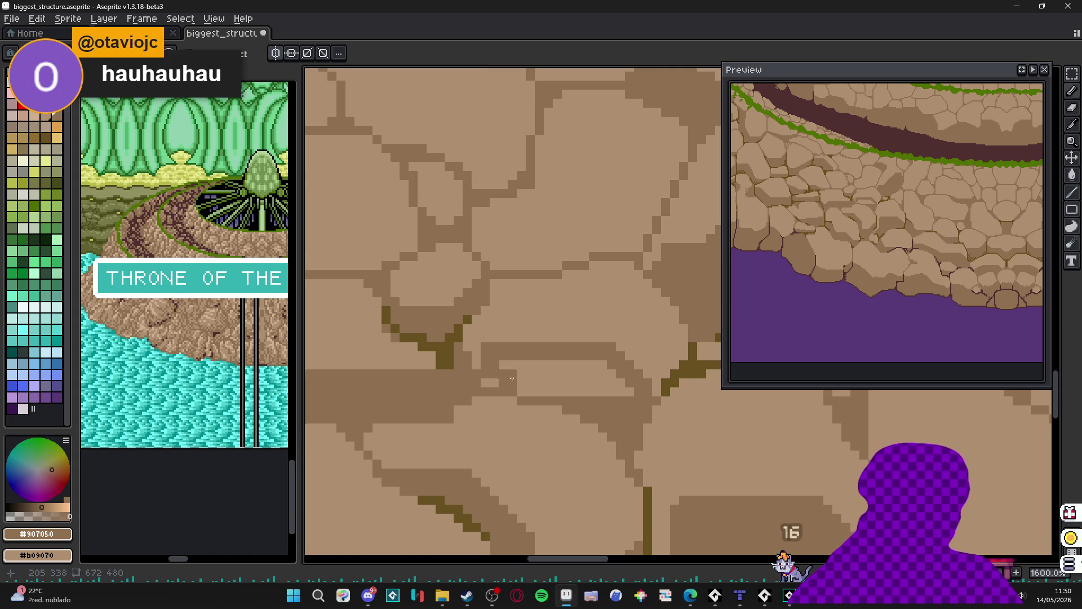
left_click(679, 372, "alt")
mouse_move(522, 400)
left_mouse_down()
mouse_move(564, 402)
mouse_move(597, 423)
mouse_move(677, 519)
left_mouse_up()
key("ctrl+z")
mouse_move(565, 421)
left_mouse_down()
mouse_move(507, 422)
mouse_move(496, 411)
left_mouse_up()
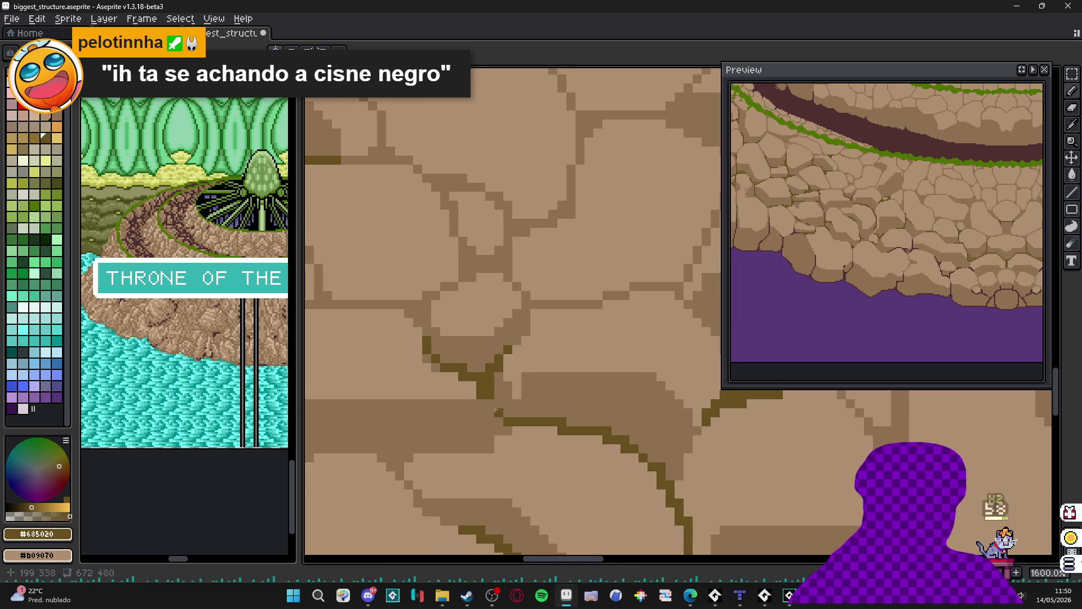
scroll(501, 410, "up", 2)
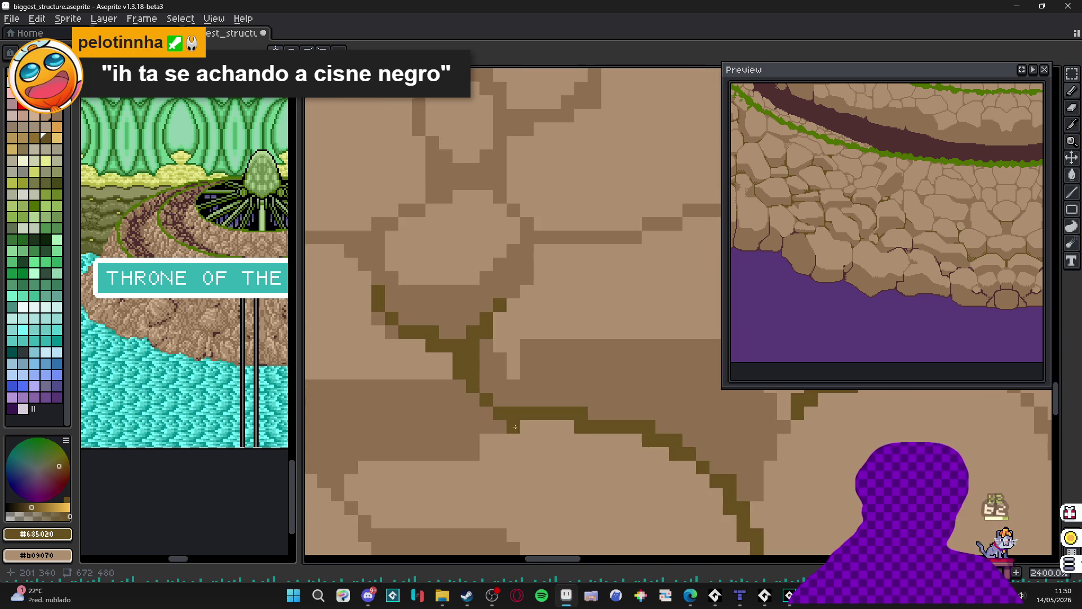
left_click(485, 415)
mouse_move(485, 414)
left_mouse_down()
mouse_move(472, 454)
mouse_move(447, 453)
left_mouse_up()
- Add a plus-shaped olive crack cluster and extend the branch left and upward
scroll(447, 453, "down", 3)
scroll(432, 457, "up", 4)
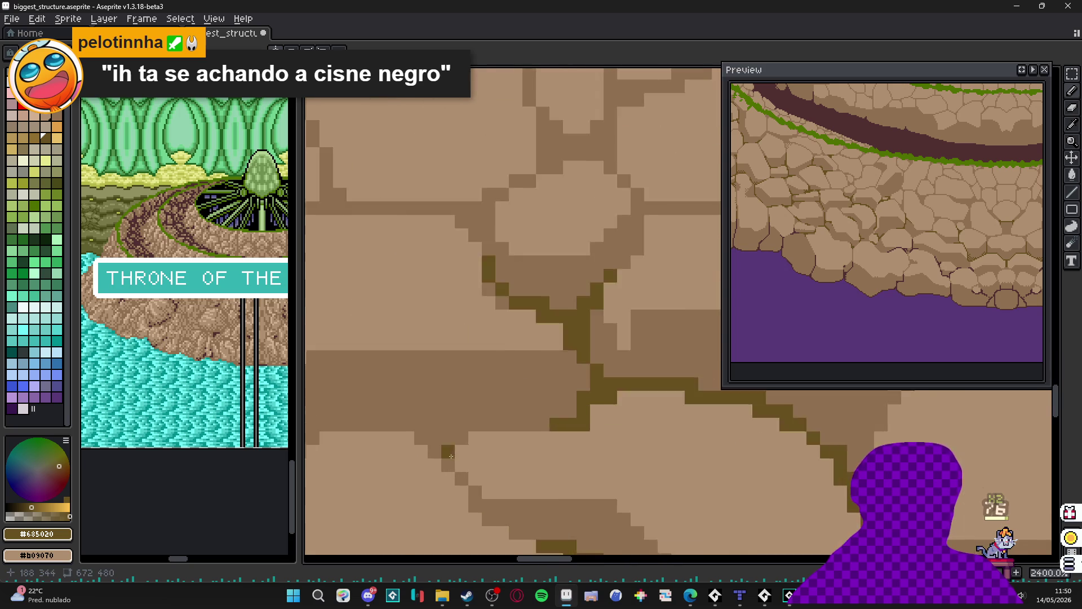
left_click(444, 454)
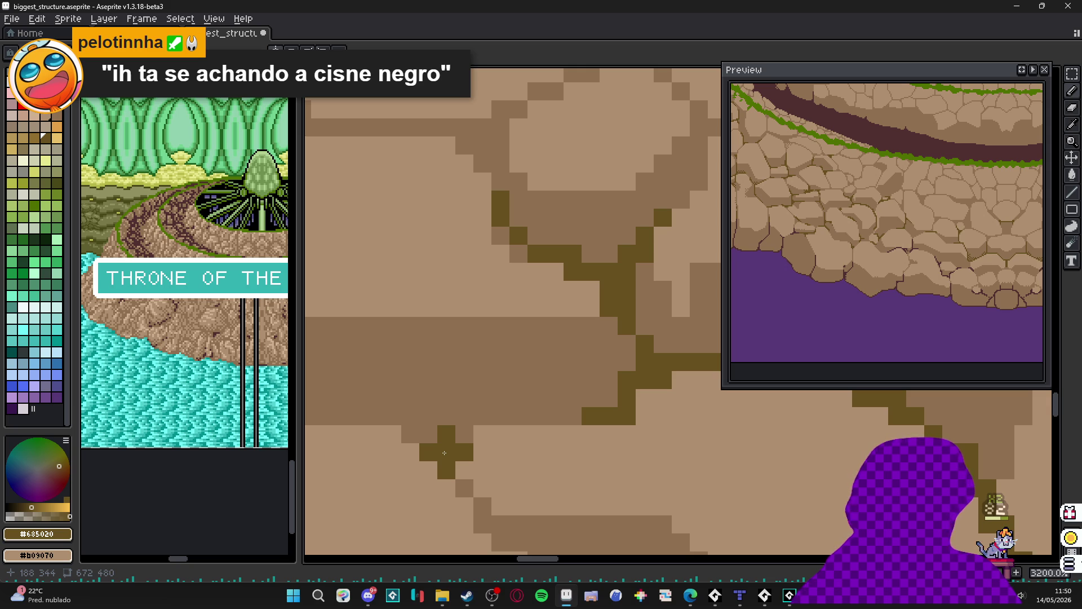
mouse_move(442, 474)
left_mouse_down()
mouse_move(428, 434)
mouse_move(392, 416)
mouse_move(467, 422)
left_mouse_up()
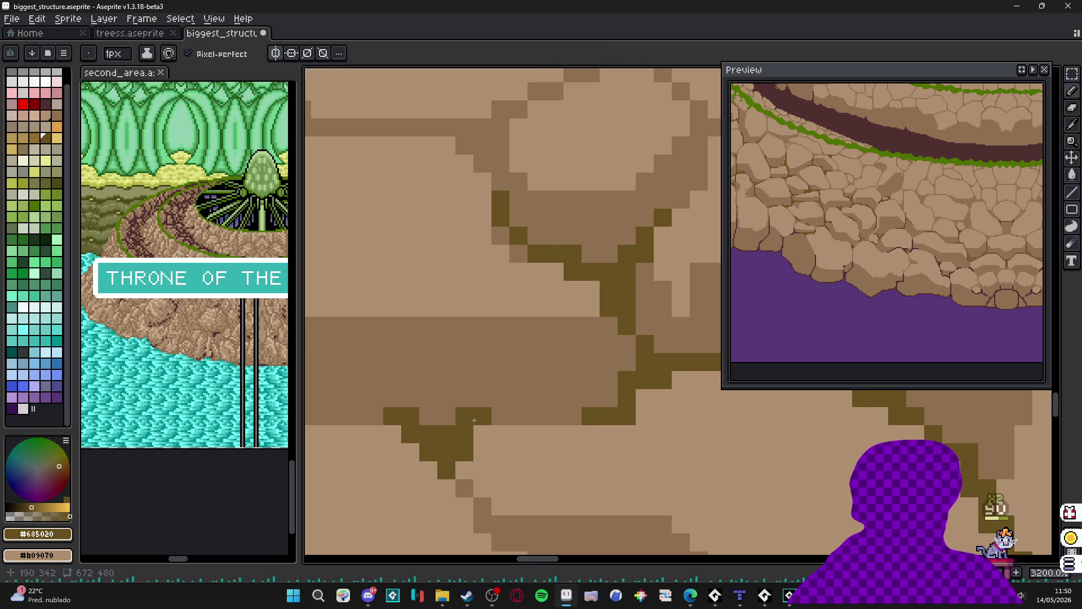
scroll(469, 422, "down", 1)
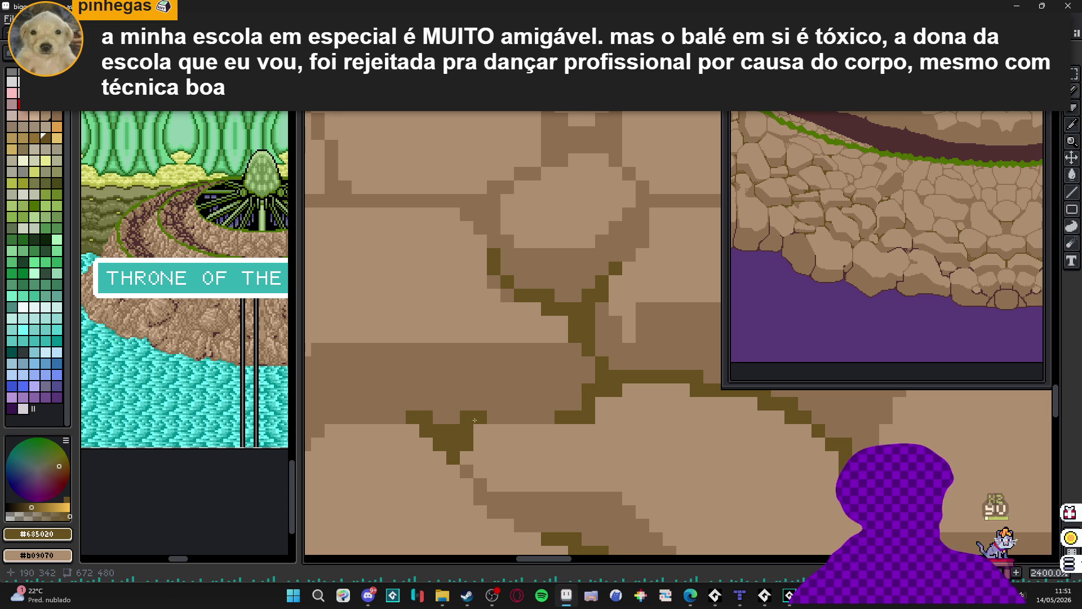
scroll(474, 420, "down", 4)
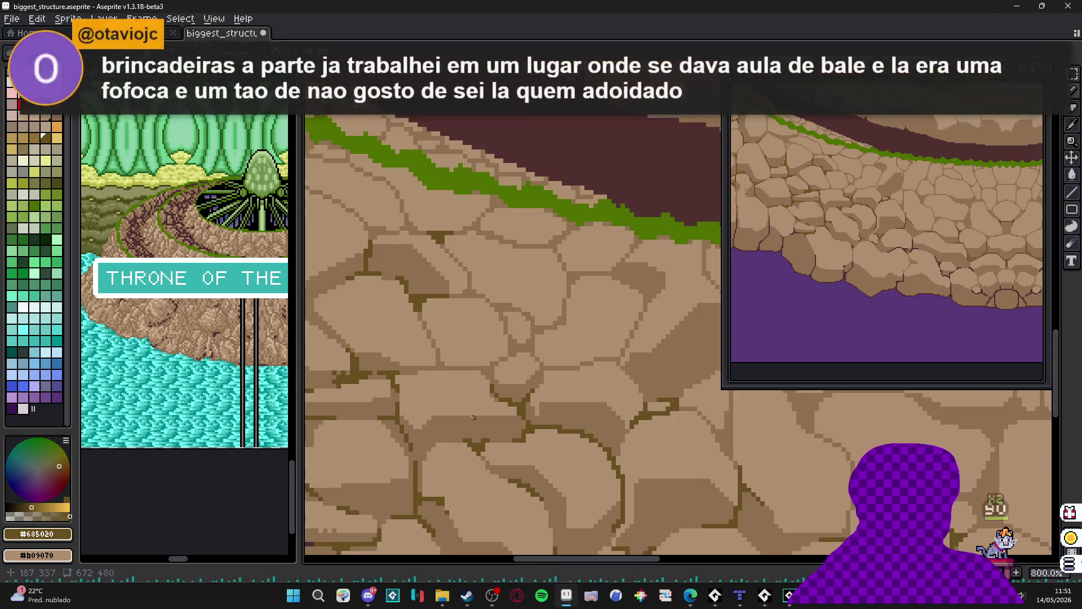
- Sample the stone browns, then dark olive #685020, and extend the crack two pixels
left_click(473, 417, "alt")
scroll(471, 415, "up", 4)
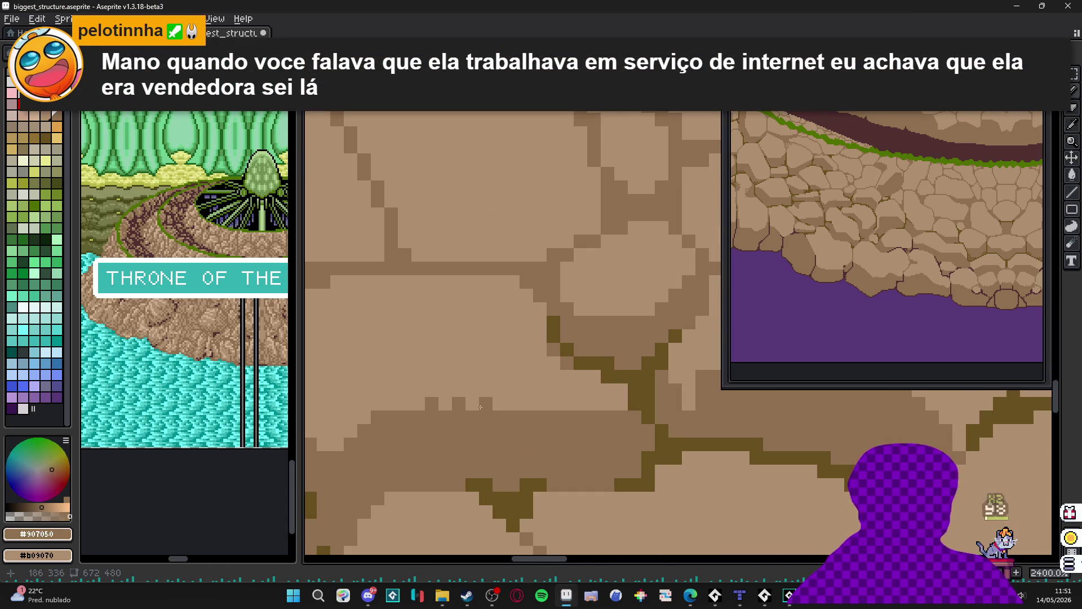
scroll(481, 408, "down", 6)
scroll(439, 443, "down", 2)
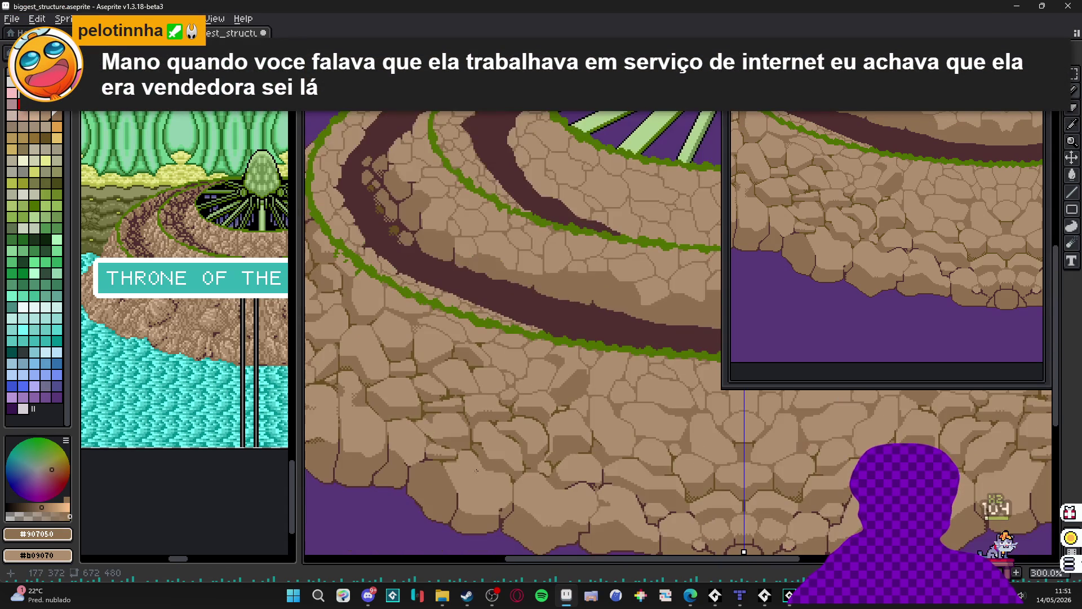
scroll(495, 423, "down", 1)
scroll(561, 367, "up", 6)
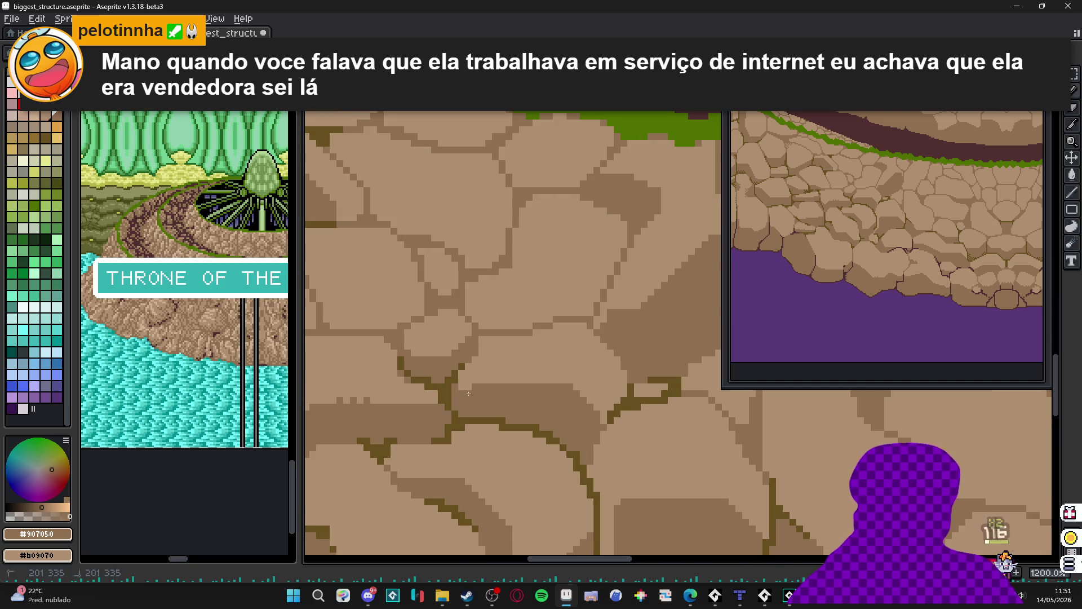
left_click(460, 389, "alt")
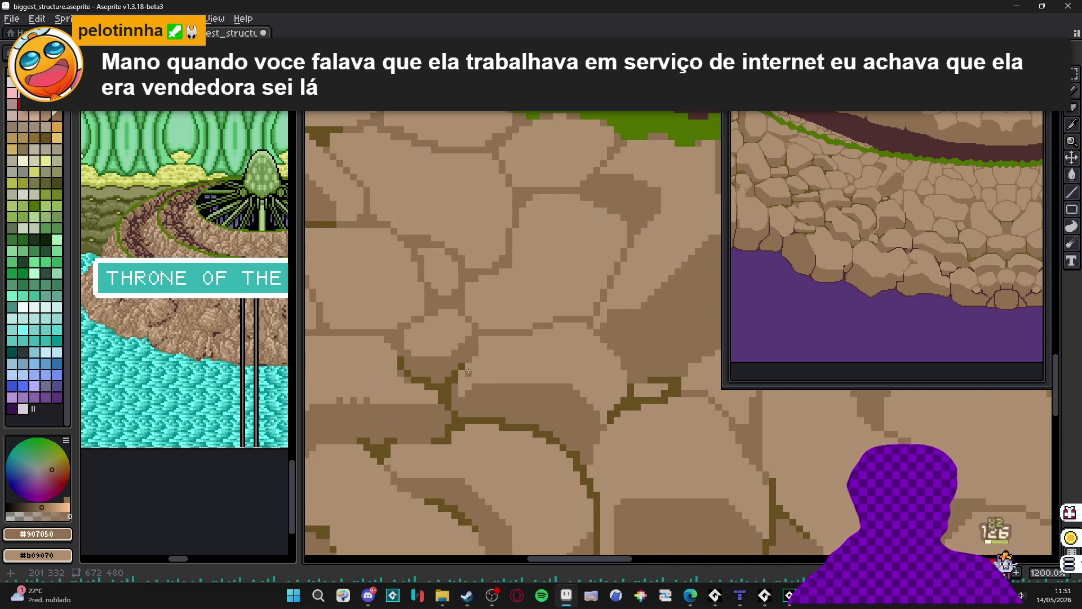
scroll(471, 373, "down", 3)
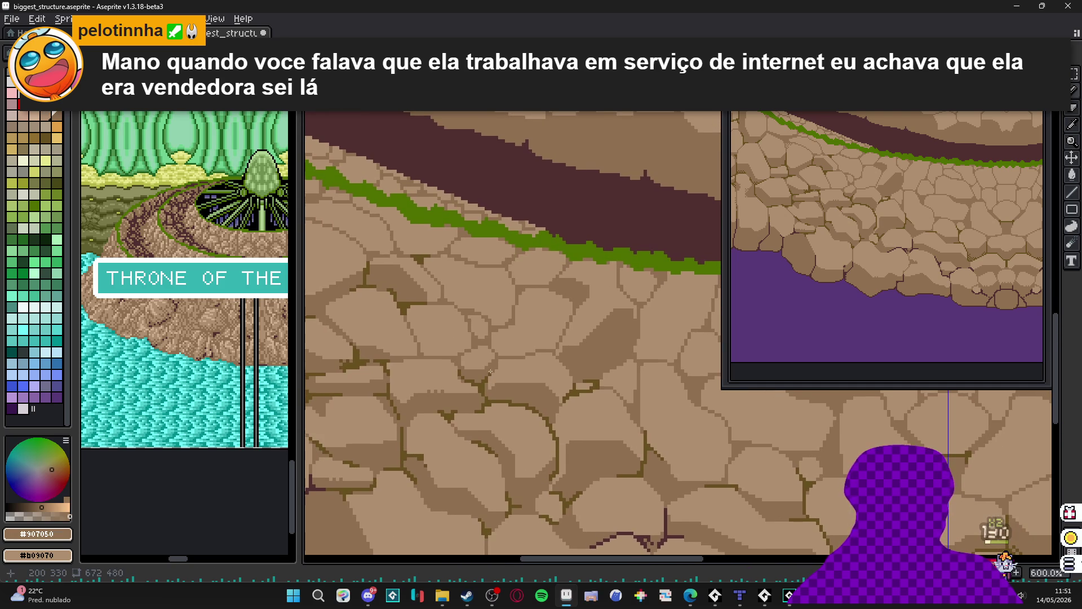
scroll(535, 434, "up", 5)
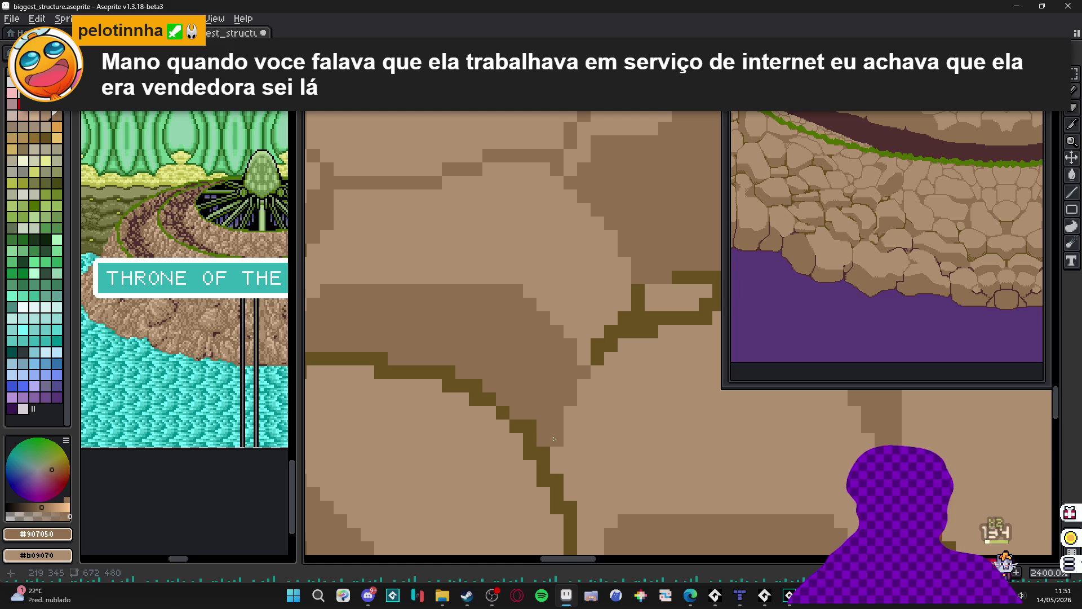
left_click(535, 434, "alt")
left_click(557, 433)
left_click(543, 433)
- Continue the crack pixel by pixel up and right, covering a stray pixel with stone colour
left_click(557, 413)
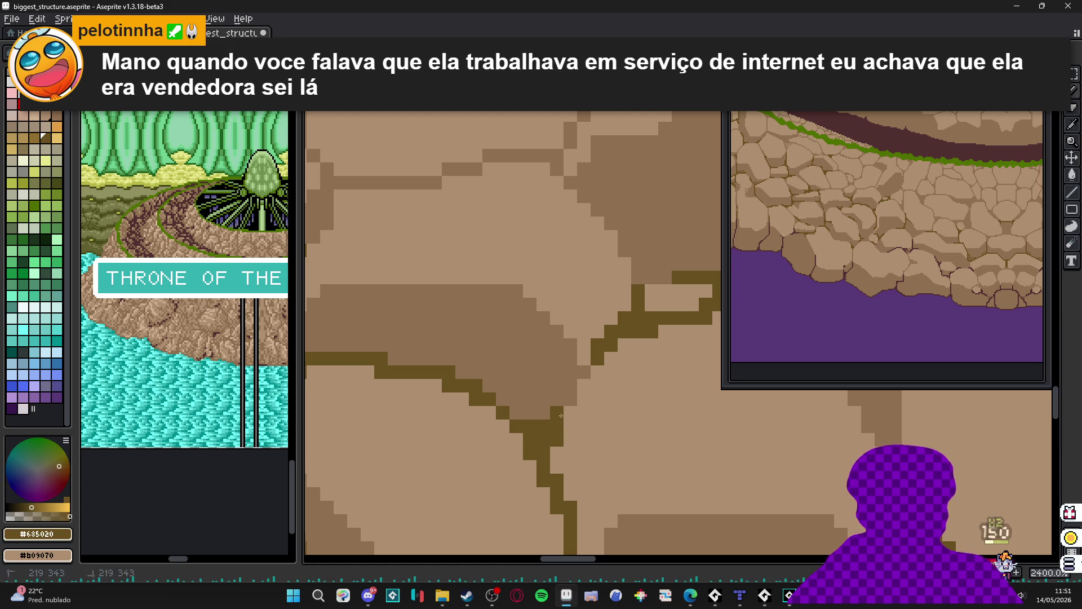
left_click(569, 396)
left_click(557, 399)
left_click(571, 386)
left_click(570, 372)
left_click(571, 359)
left_click(584, 385)
left_click(592, 380, "alt")
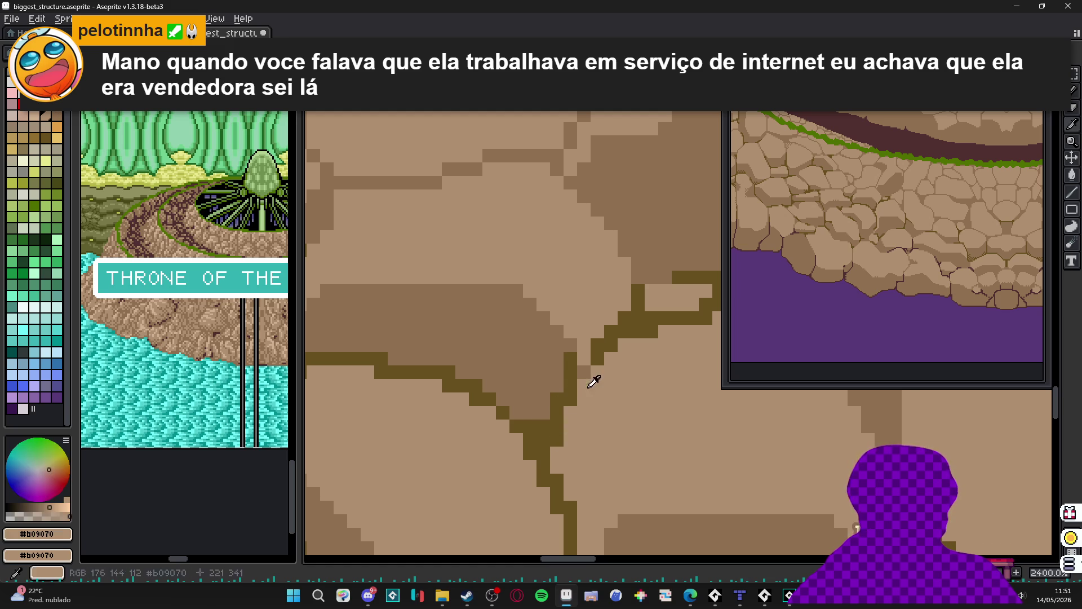
left_click(584, 386)
left_click(570, 363, "alt")
- Add crack pixels near the junction and extend a diagonal crack up-right, removing stray pixels
left_click(530, 413)
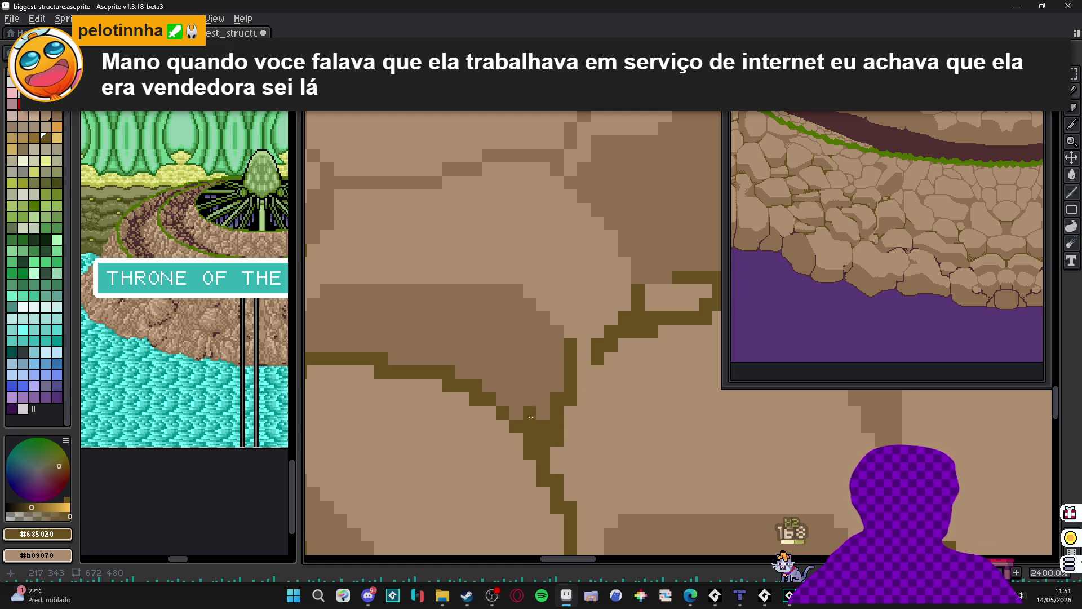
left_click(503, 440)
key("ctrl+z")
left_click(516, 399)
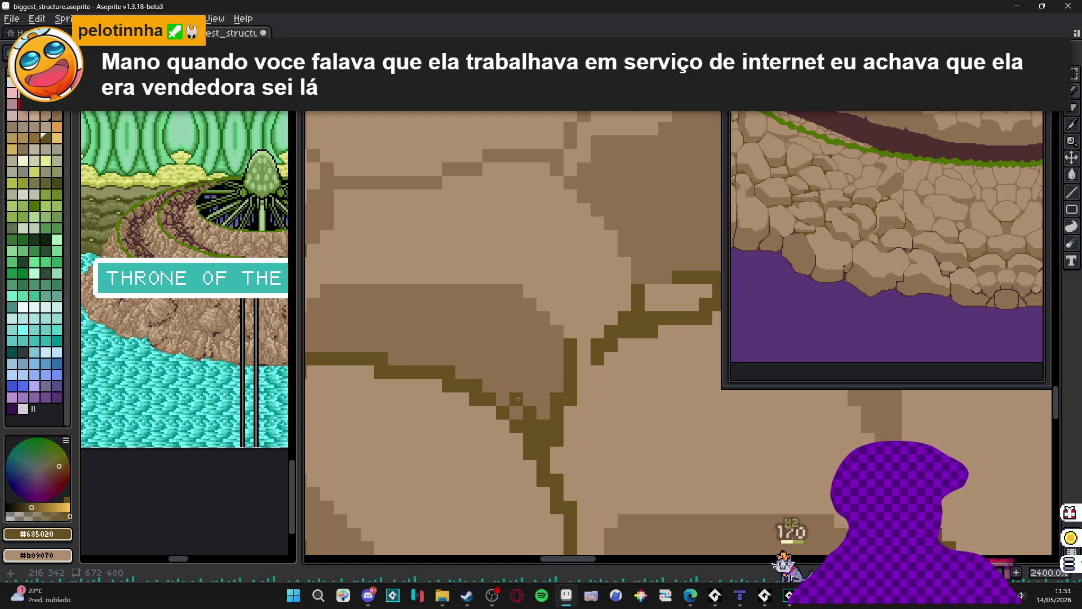
left_click(543, 399)
left_click(530, 385)
left_click(557, 386)
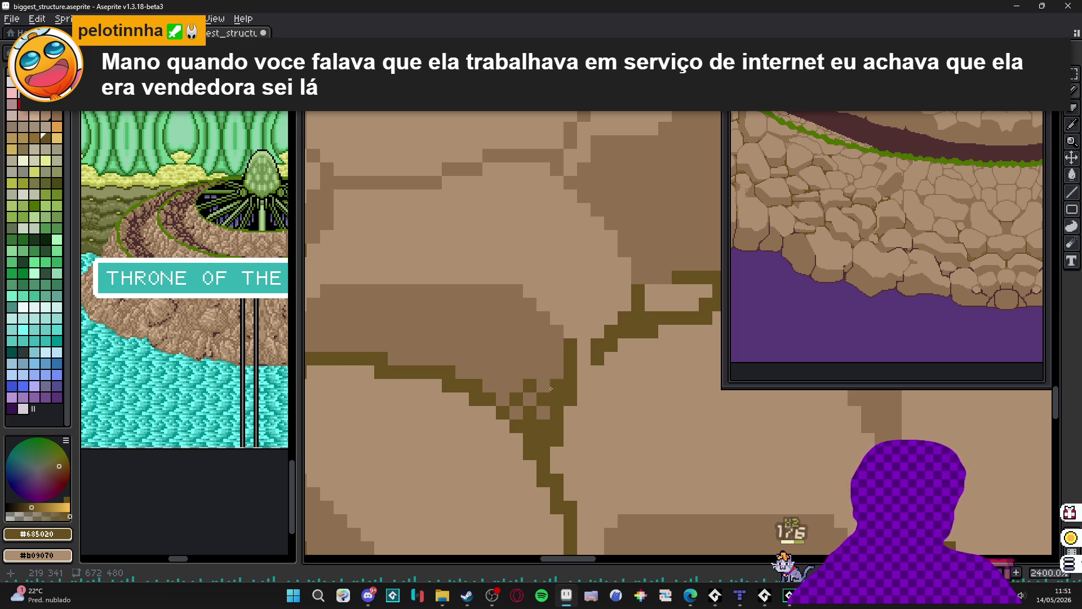
left_click(544, 372)
left_click(557, 359)
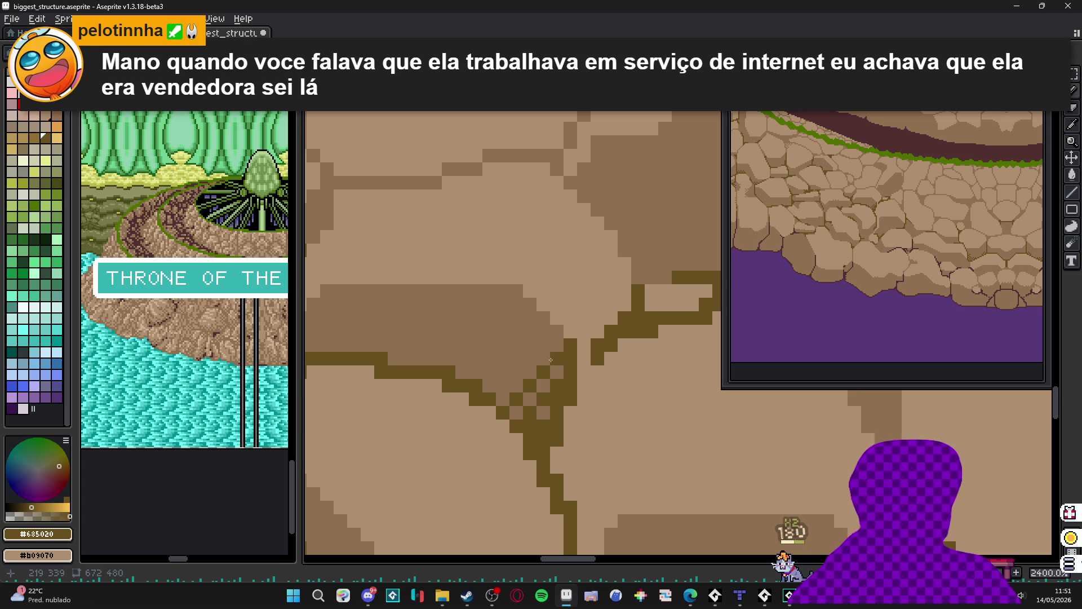
scroll(557, 329, "down", 8)
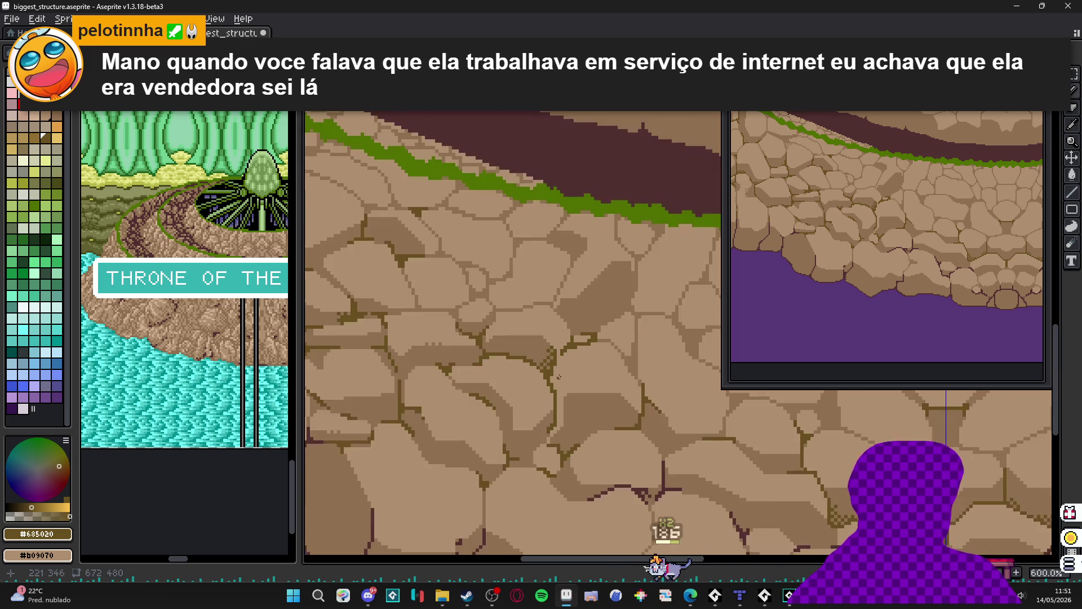
scroll(566, 392, "up", 2)
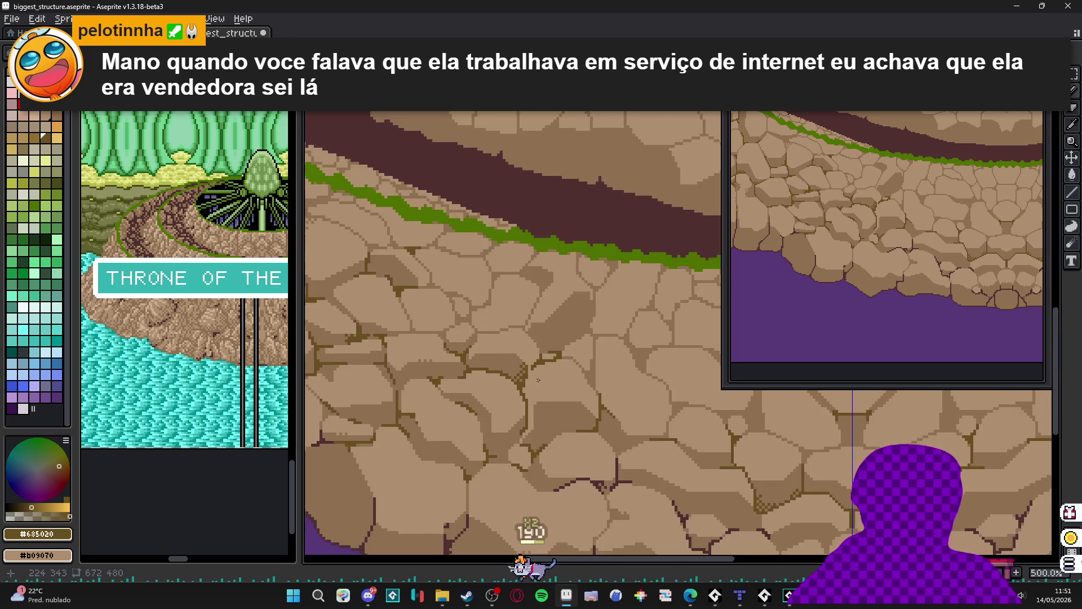
key("ctrl+z")
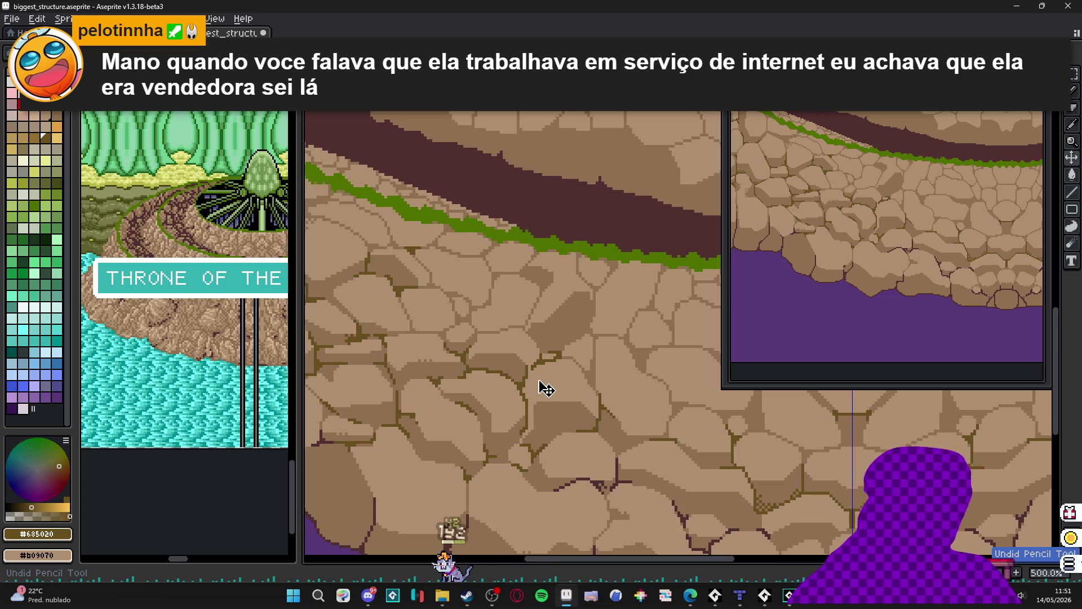
scroll(456, 349, "up", 1)
scroll(455, 349, "up", 1)
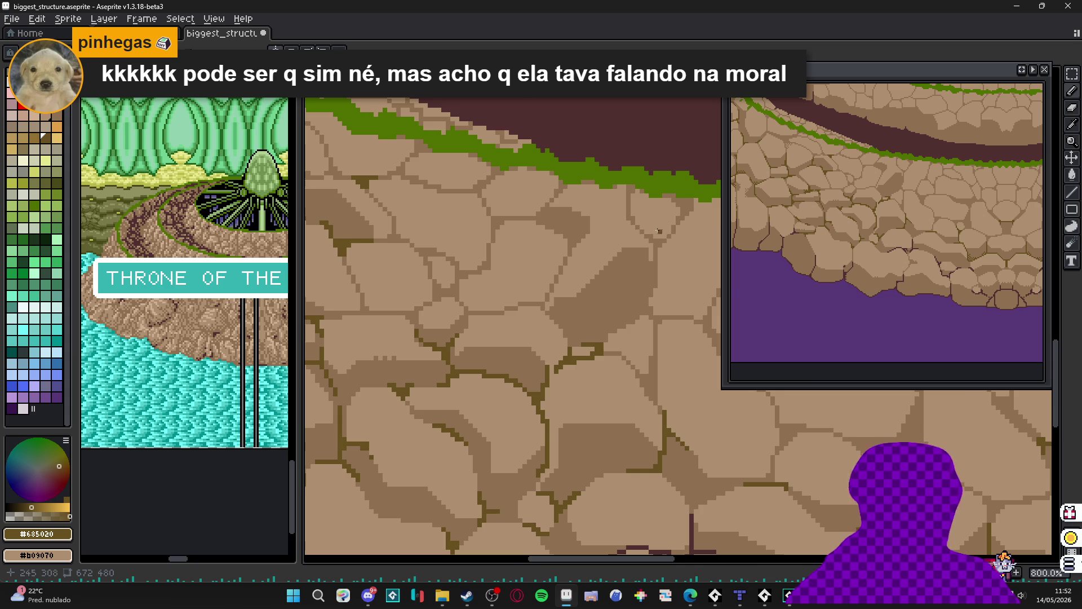
scroll(660, 231, "down", 4)
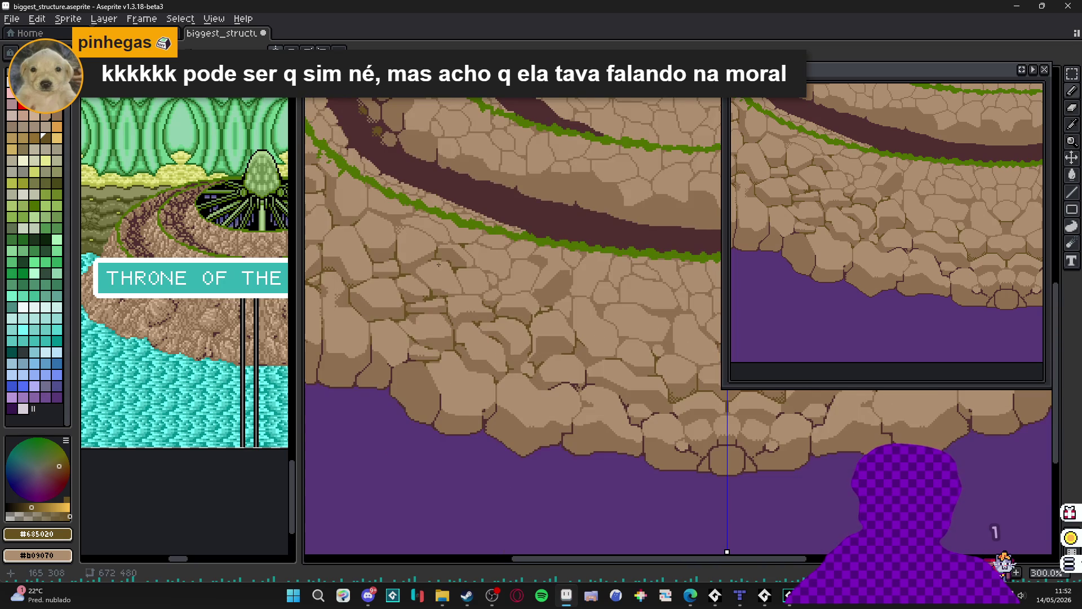
- On the lower rock wall, repaint a stray crack pixel mid-brown and darken another to continue the crack
mouse_move(439, 264)
left_mouse_down()
mouse_move(425, 292)
mouse_move(451, 314)
left_mouse_up()
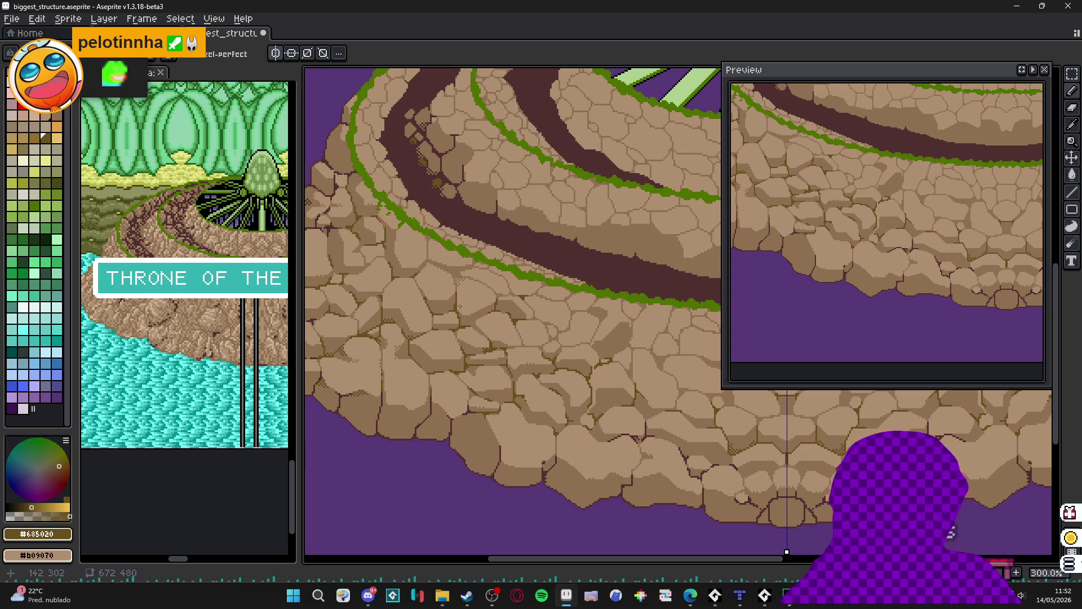
scroll(393, 241, "up", 6)
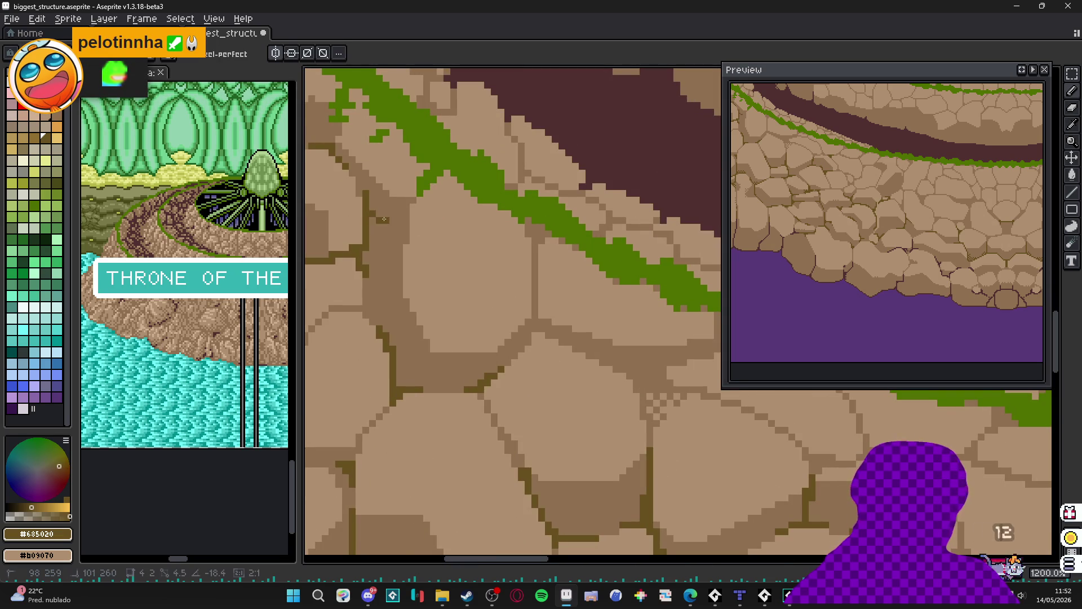
left_click(383, 200)
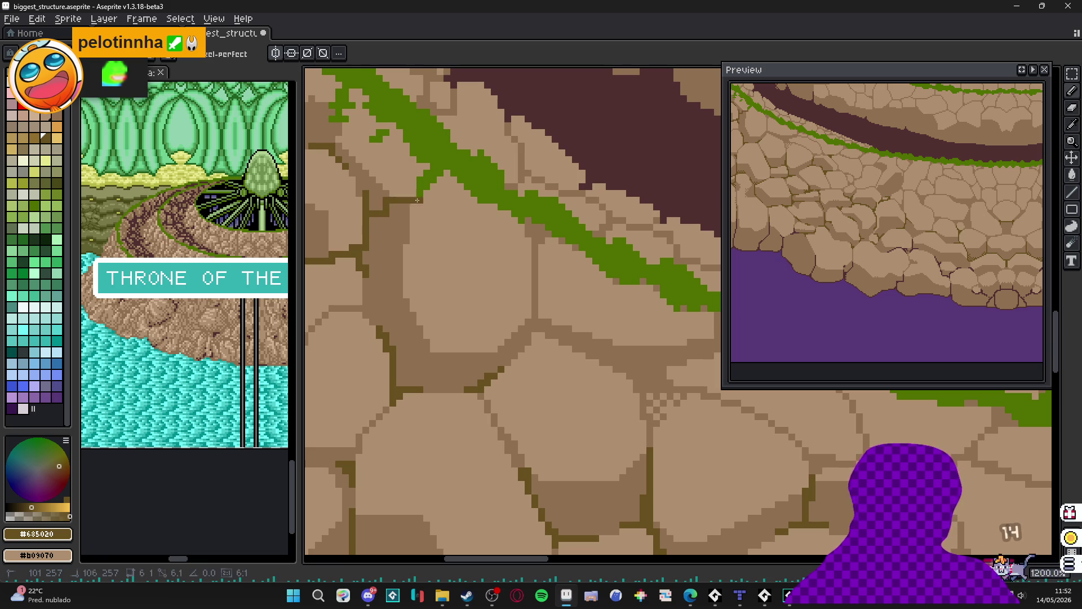
scroll(381, 211, "down", 2)
left_click(383, 220, "alt")
scroll(384, 222, "up", 3)
left_click(384, 203)
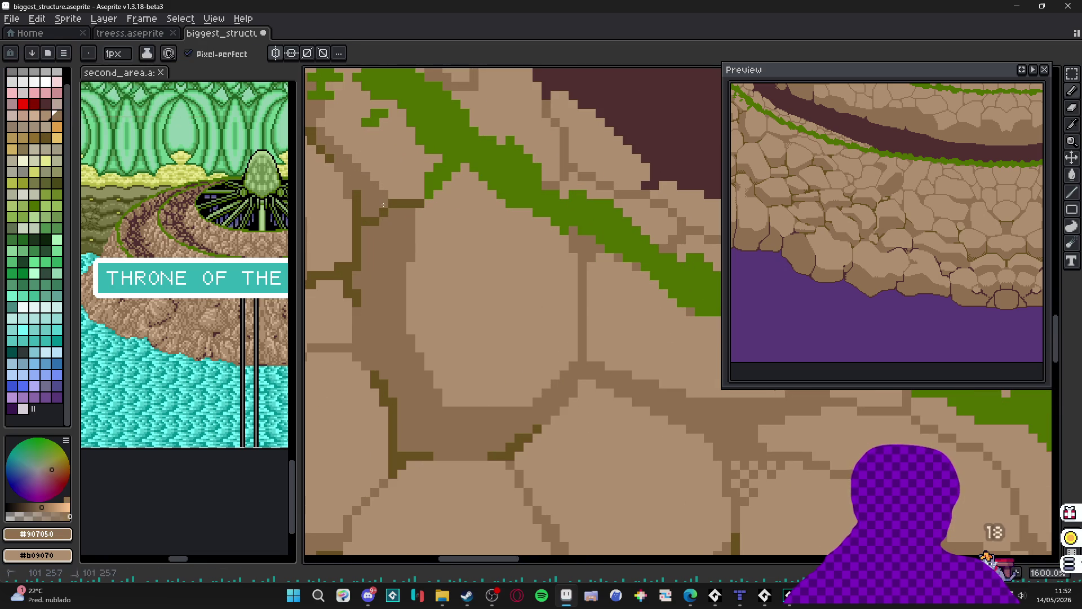
left_click(382, 210, "alt")
left_click(365, 214)
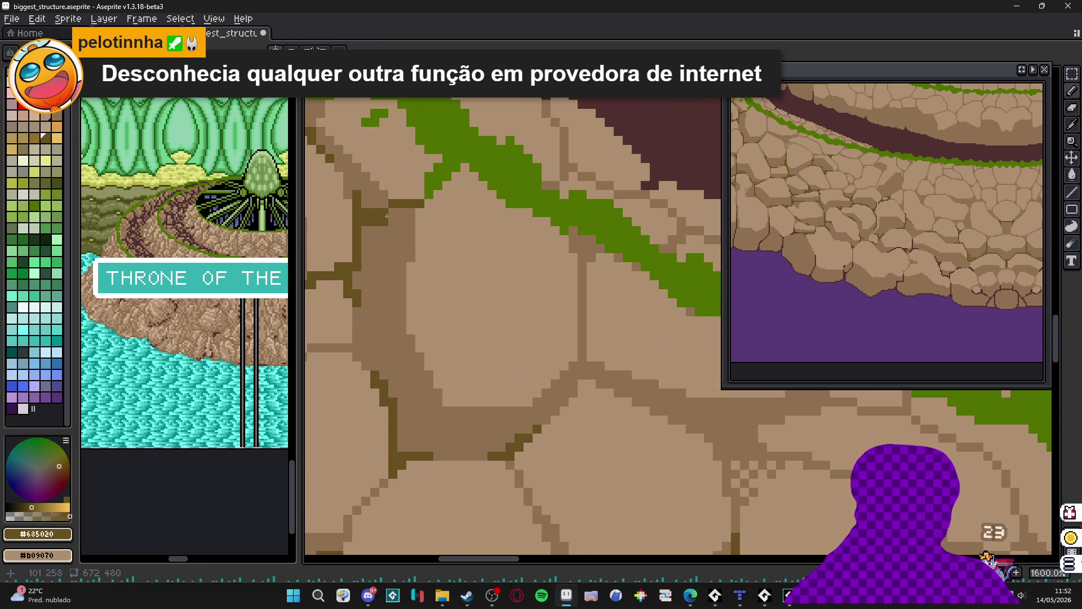
- Resample the mid-brown #907050 and dark crack #685020 colours and pan across the rock wall
scroll(389, 220, "down", 3)
scroll(389, 220, "up", 3)
scroll(397, 231, "down", 3)
scroll(398, 231, "up", 2)
left_click(394, 220, "alt")
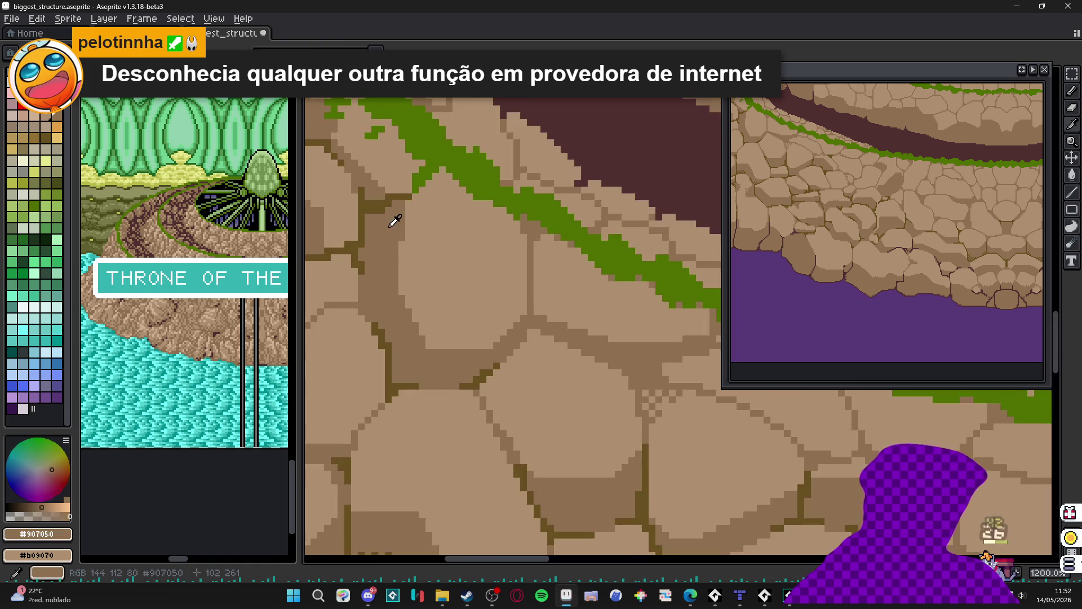
scroll(367, 209, "up", 1)
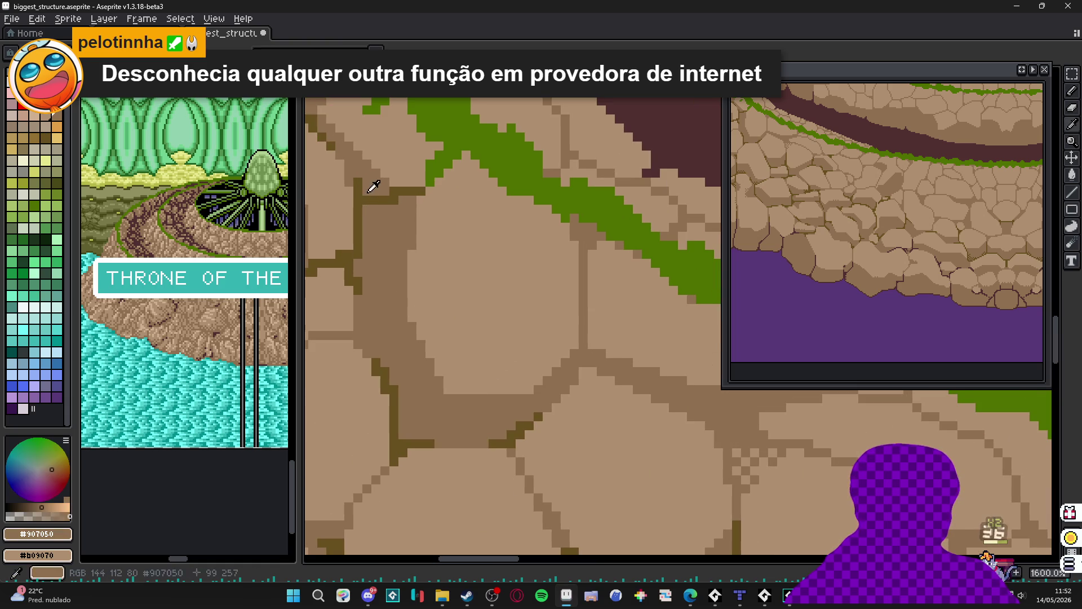
left_click(375, 186, "alt")
left_click_drag(375, 186, 395, 241)
- Paint dark crack strokes along a stone edge and between two stones below the mossy ledge
scroll(395, 242, "down", 4)
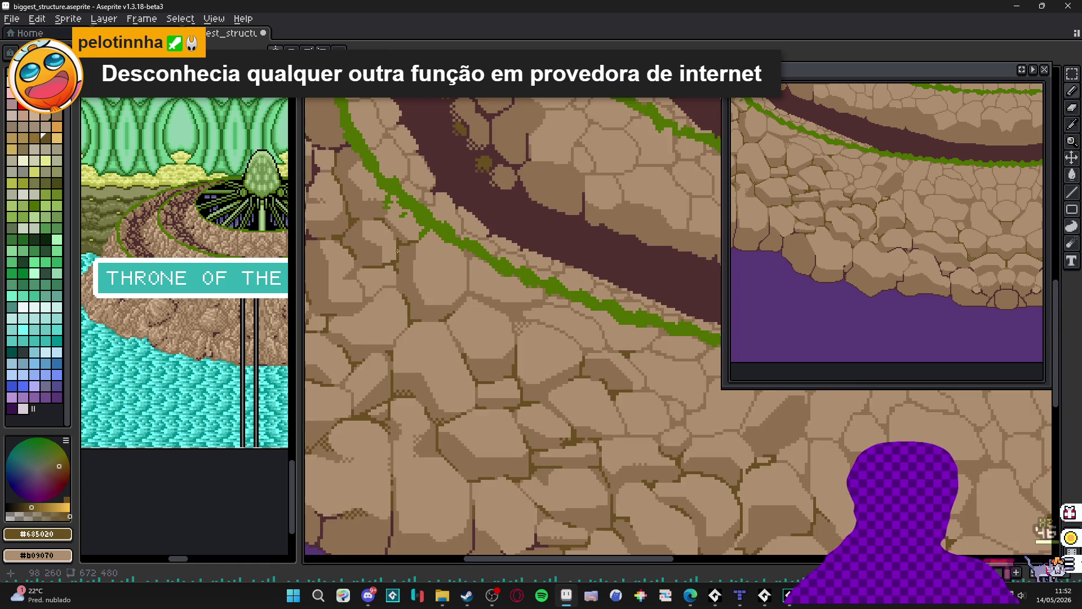
scroll(411, 237, "down", 1)
scroll(417, 346, "up", 1)
scroll(420, 338, "up", 5)
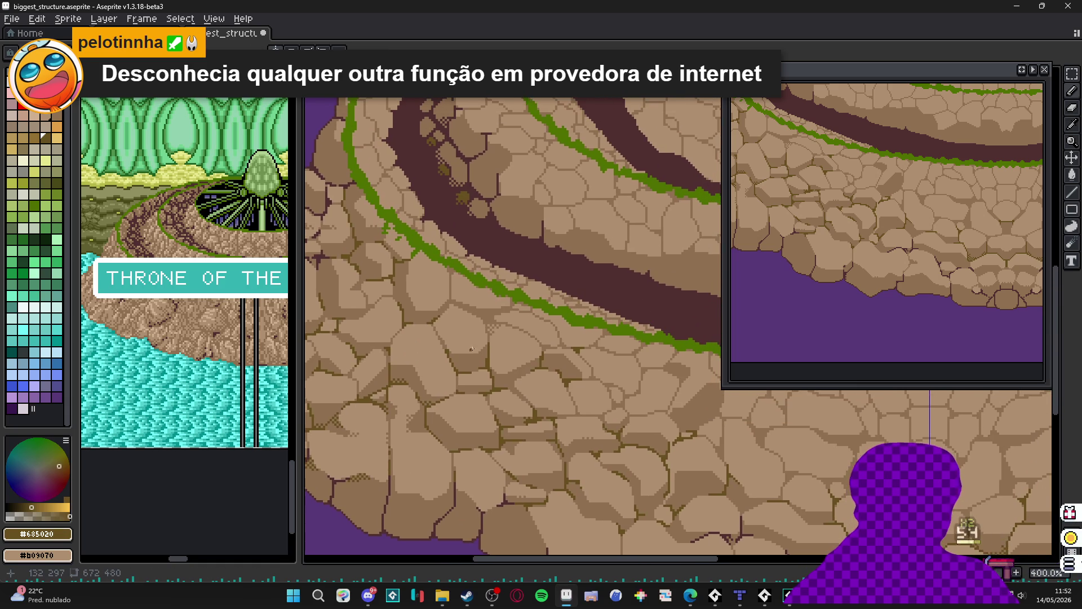
mouse_move(472, 287)
left_mouse_down()
mouse_move(542, 289)
mouse_move(450, 284)
mouse_move(458, 259)
left_mouse_up()
scroll(471, 267, "down", 4)
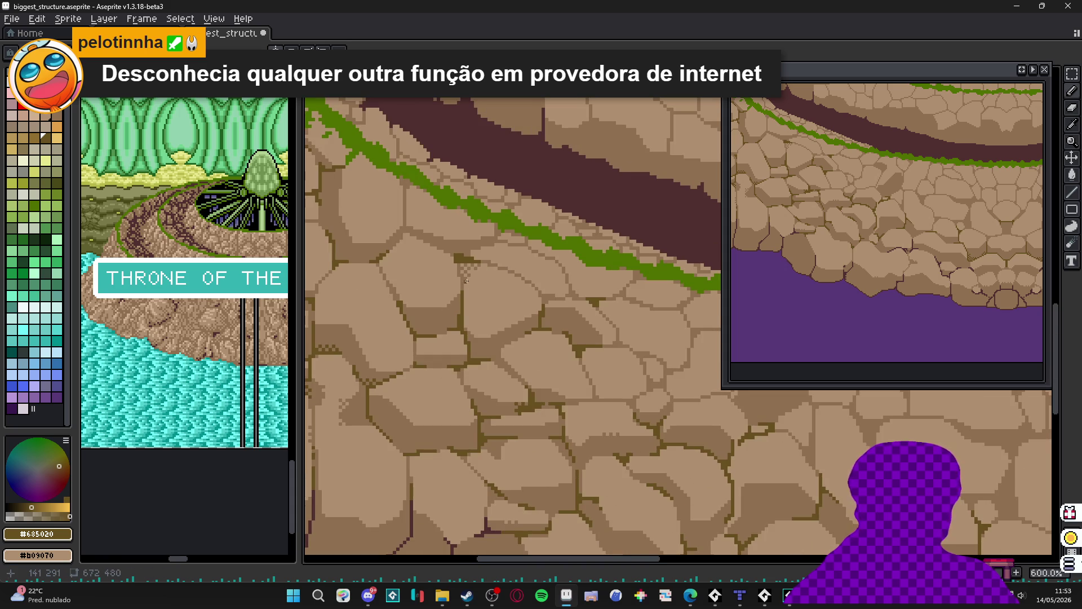
scroll(466, 280, "up", 4)
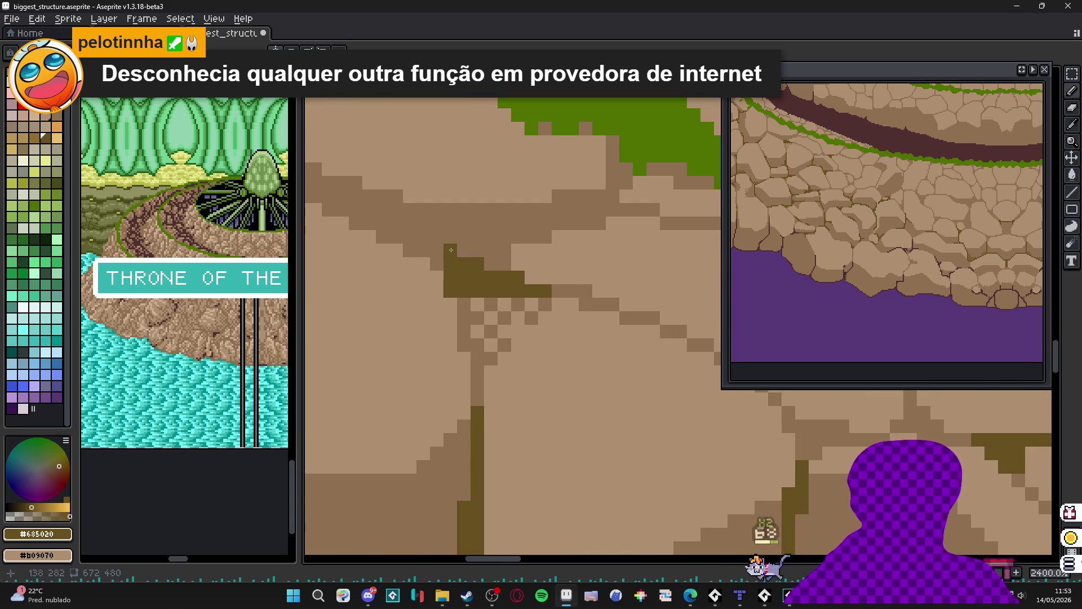
scroll(451, 249, "down", 4)
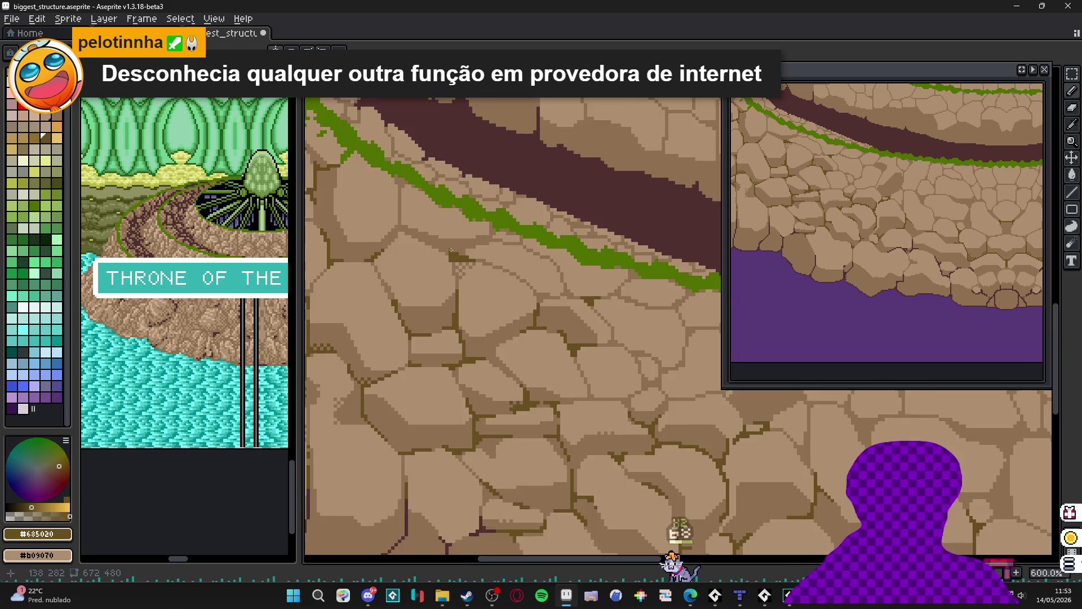
scroll(451, 250, "down", 3)
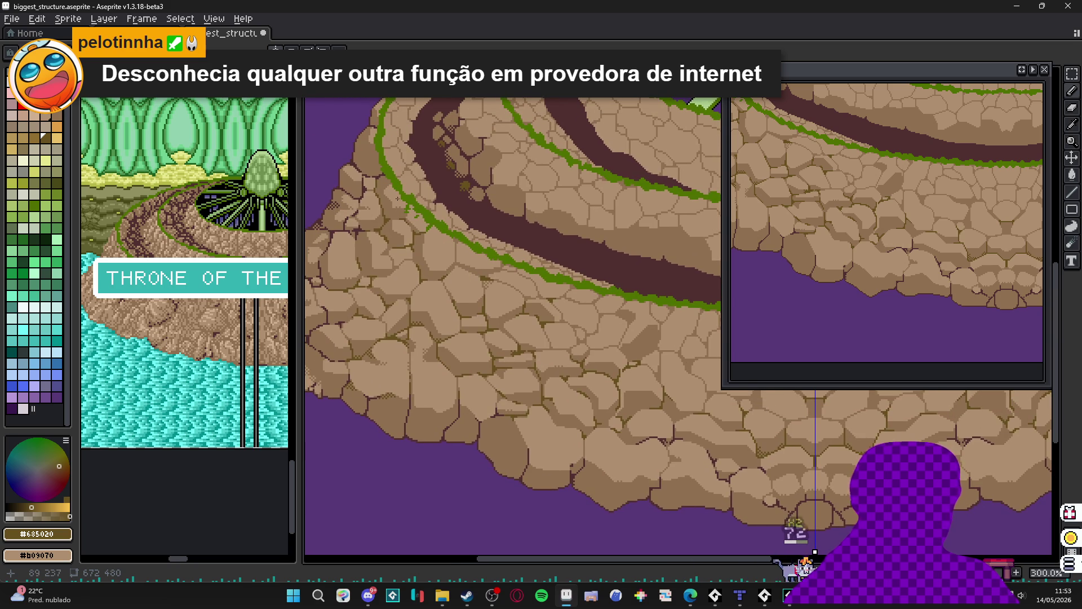
scroll(457, 273, "down", 1)
scroll(495, 336, "up", 6)
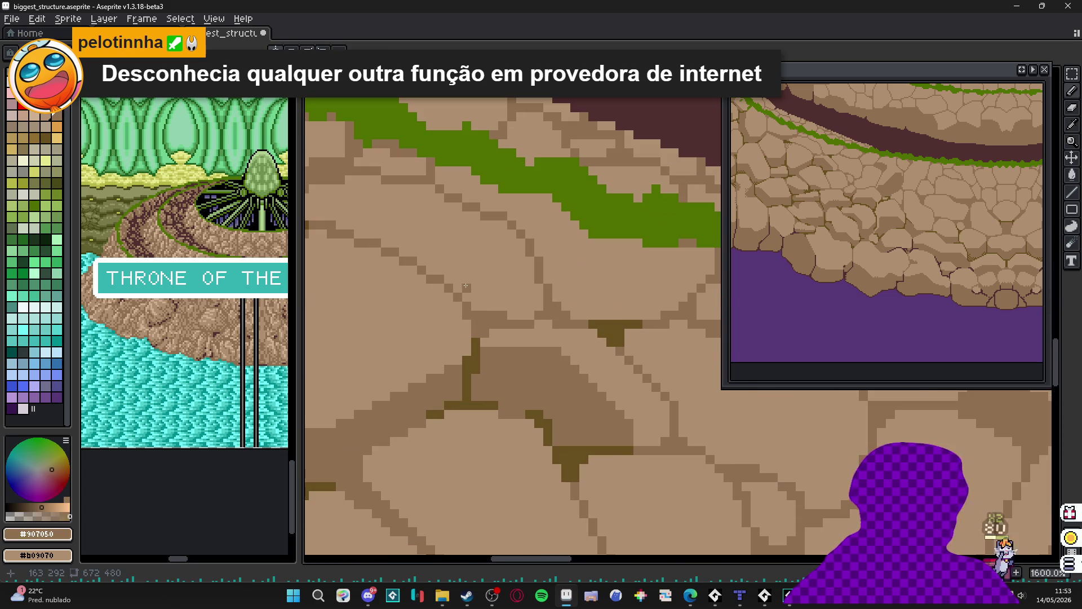
mouse_move(466, 285)
left_mouse_down()
mouse_move(527, 283)
mouse_move(532, 261)
mouse_move(499, 304)
mouse_move(468, 287)
left_mouse_up()
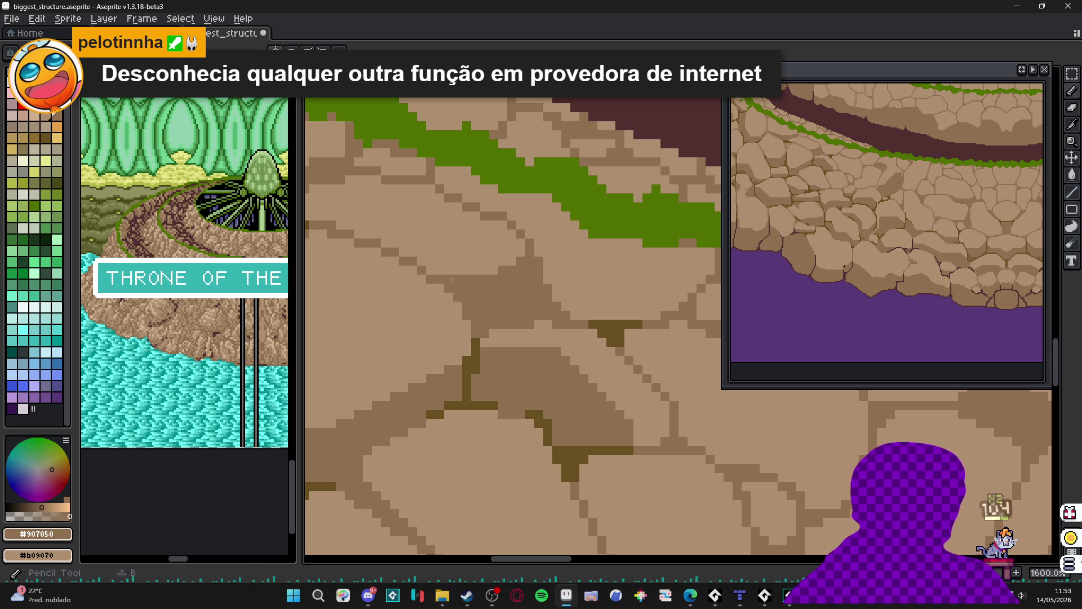
scroll(457, 281, "left", 3)
scroll(457, 282, "up", 1)
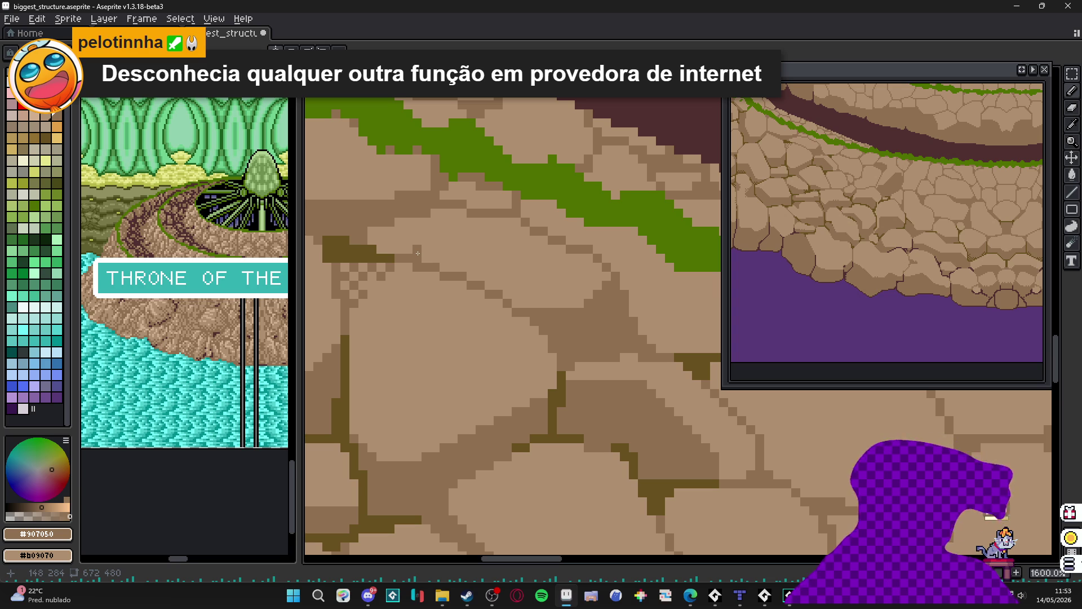
- Reshape the dark shadow patch, add a short vertical crack above it, and darken its top edge
mouse_move(417, 254)
left_mouse_down()
mouse_move(399, 225)
mouse_move(398, 242)
mouse_move(378, 254)
mouse_move(402, 270)
left_mouse_up()
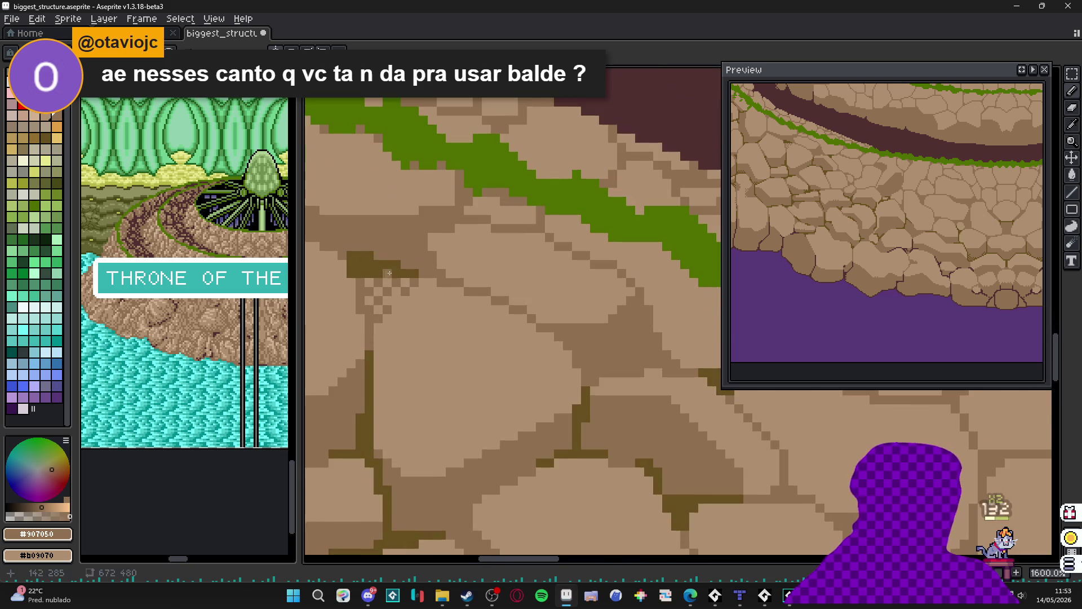
left_click(371, 263, "alt")
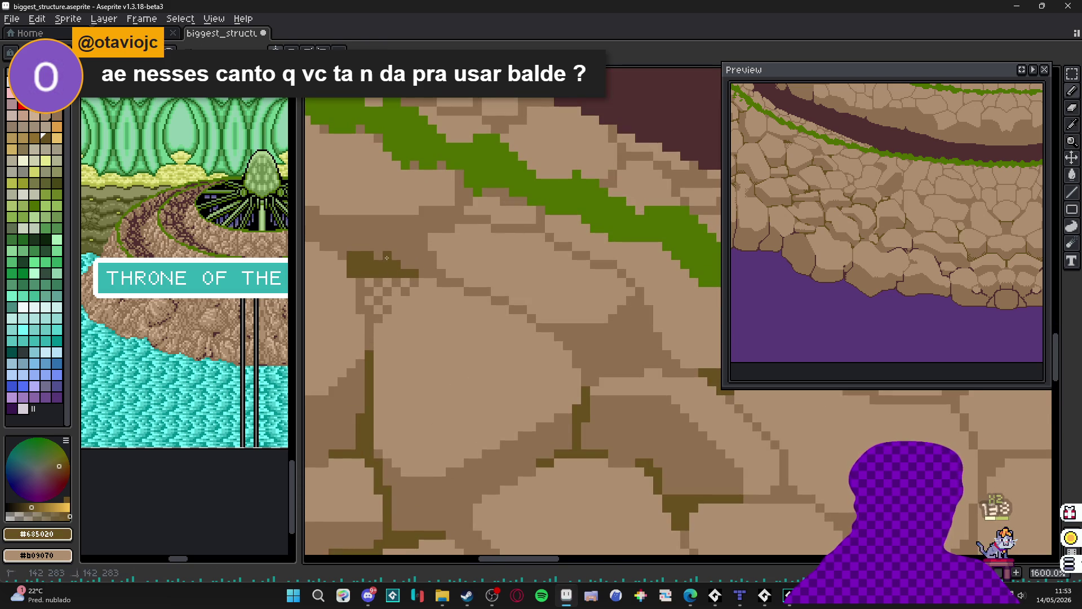
left_click_drag(388, 234, 387, 252)
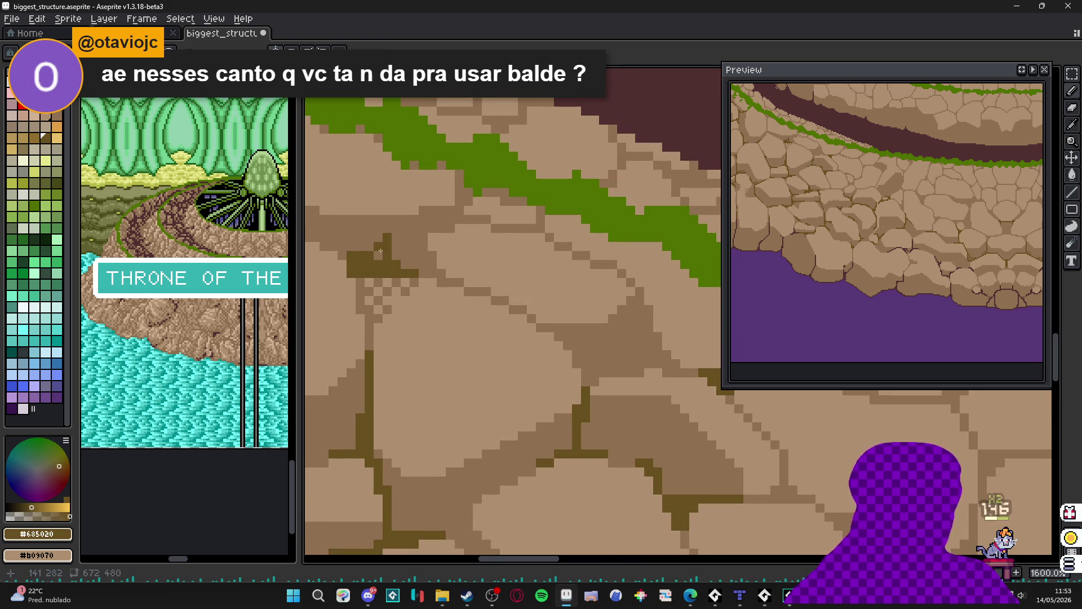
scroll(384, 256, "down", 4)
scroll(384, 248, "up", 3)
scroll(384, 248, "up", 1)
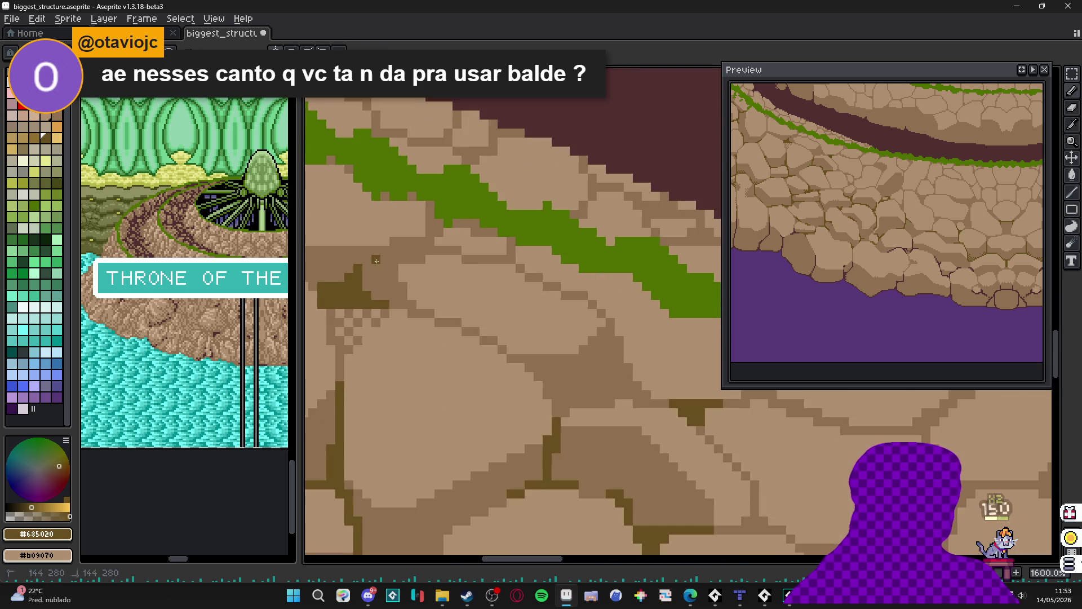
left_click(367, 260)
left_click_drag(386, 259, 398, 259)
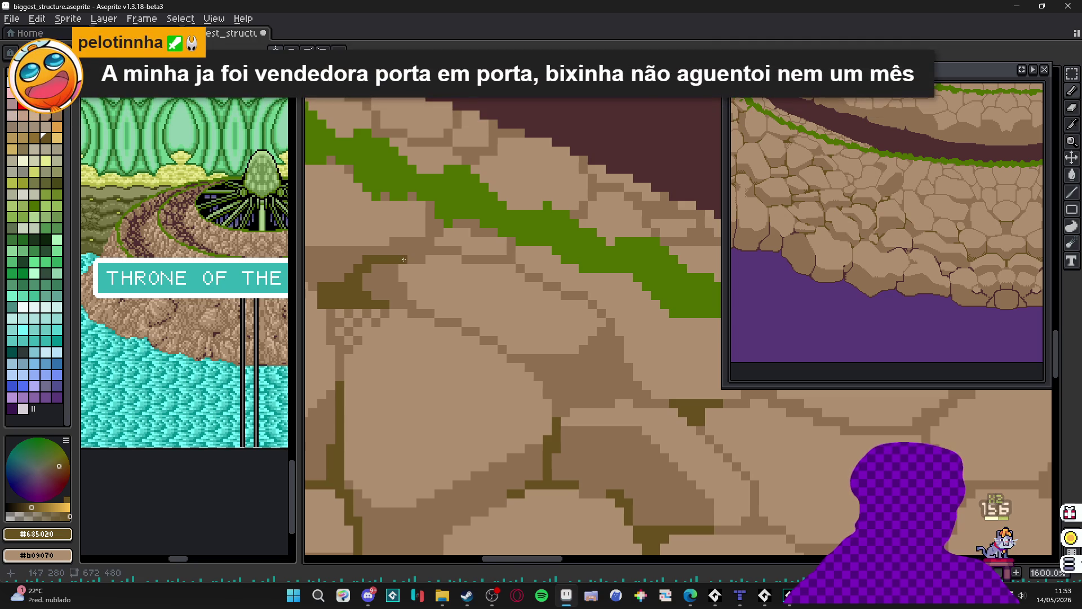
scroll(397, 260, "down", 5)
mouse_move(460, 291)
left_mouse_down()
mouse_move(423, 298)
mouse_move(535, 266)
left_mouse_up()
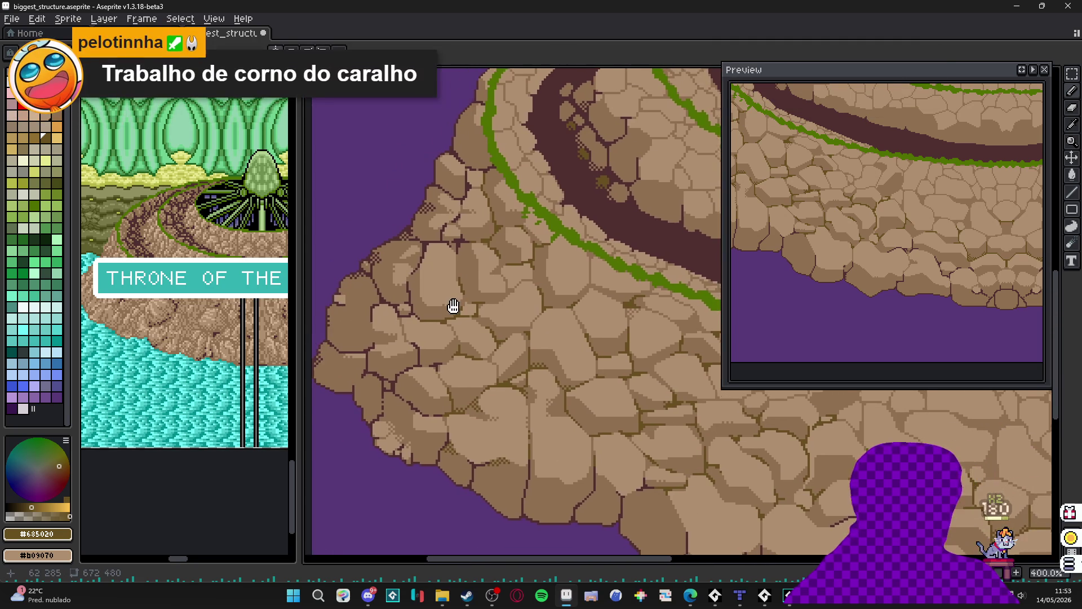
- Draw a #685020 crack down across a rock and up toward the vine band, then return to #907050
left_click_drag(454, 306, 456, 304)
scroll(469, 315, "down", 1)
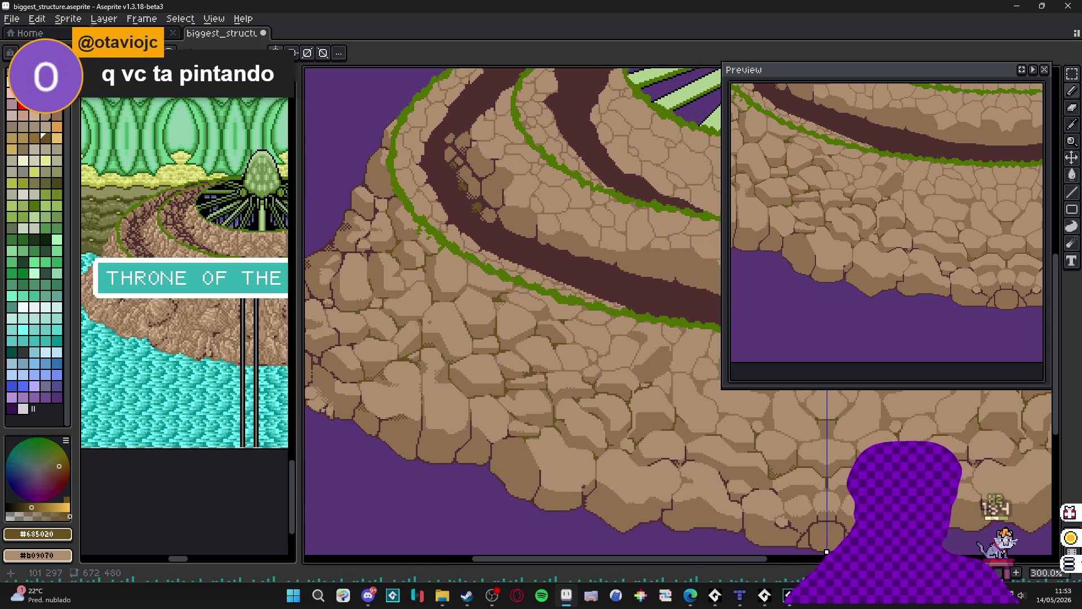
scroll(430, 322, "up", 7)
scroll(472, 379, "down", 7)
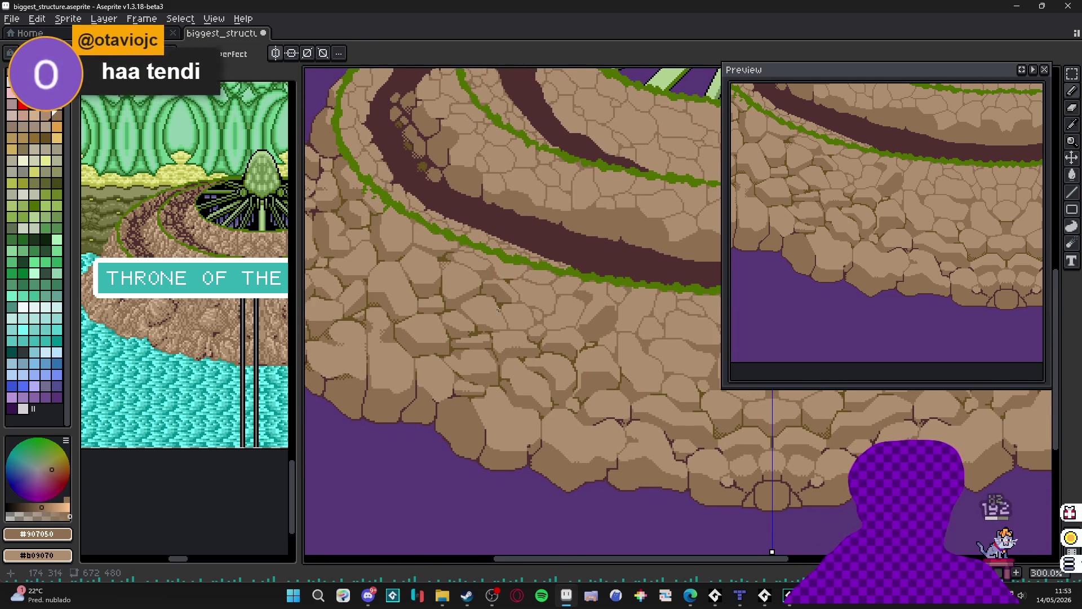
scroll(508, 316, "up", 7)
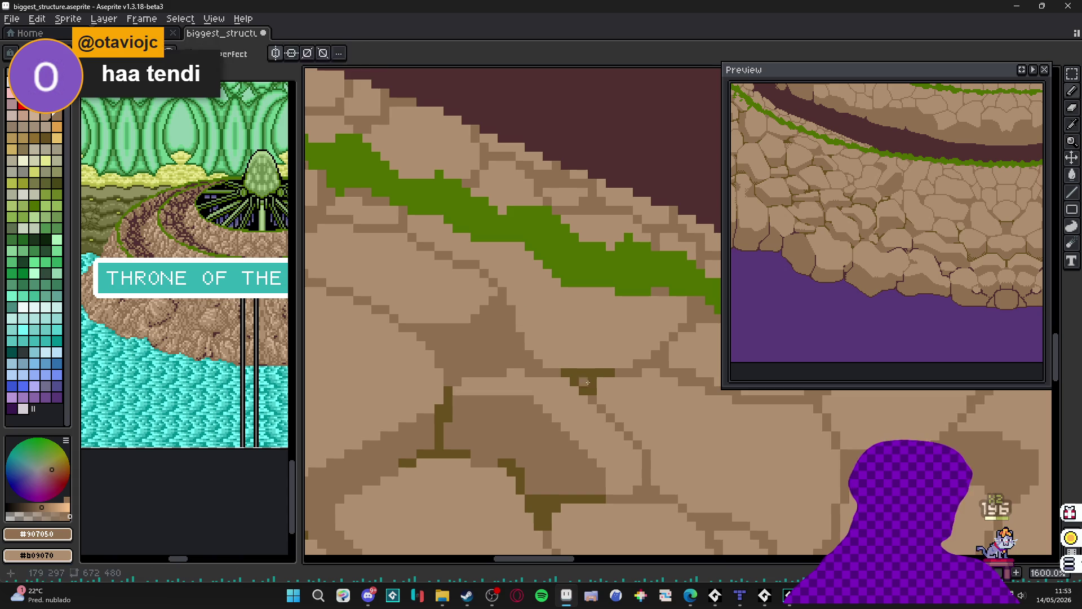
key("bracketleft")
left_click_drag(510, 310, 530, 354)
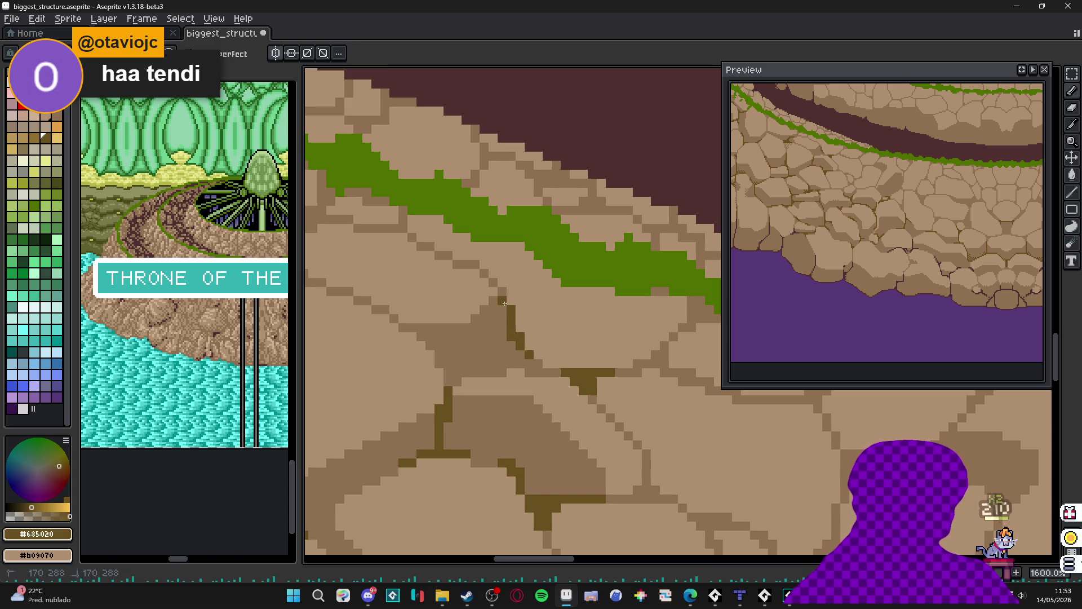
left_click_drag(503, 308, 495, 283)
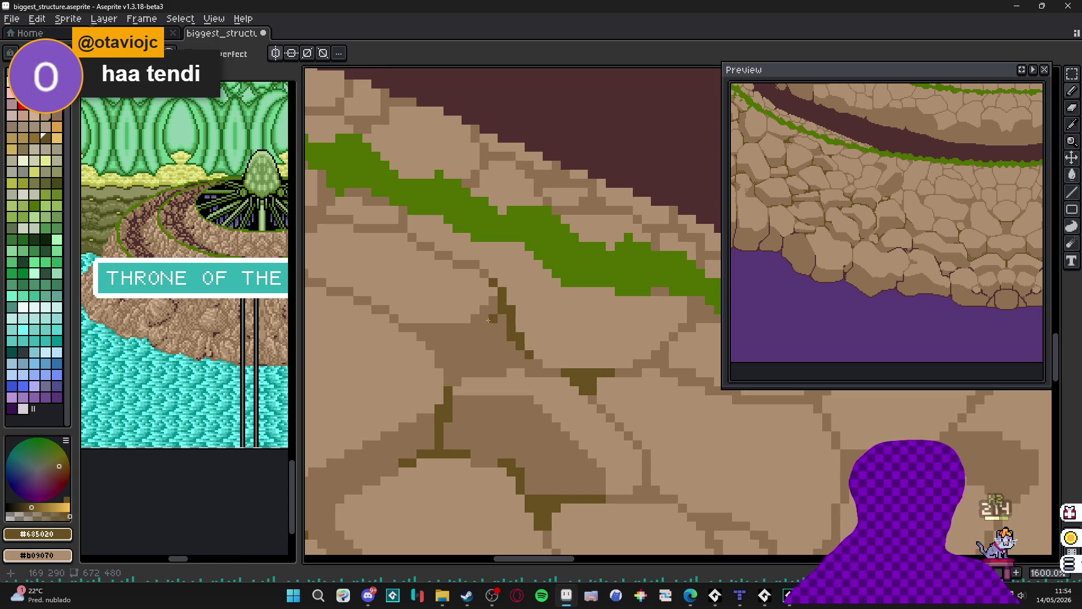
key("bracketright")
- Save biggest_structure.aseprite and centre the view on the island base
scroll(488, 320, "down", 6)
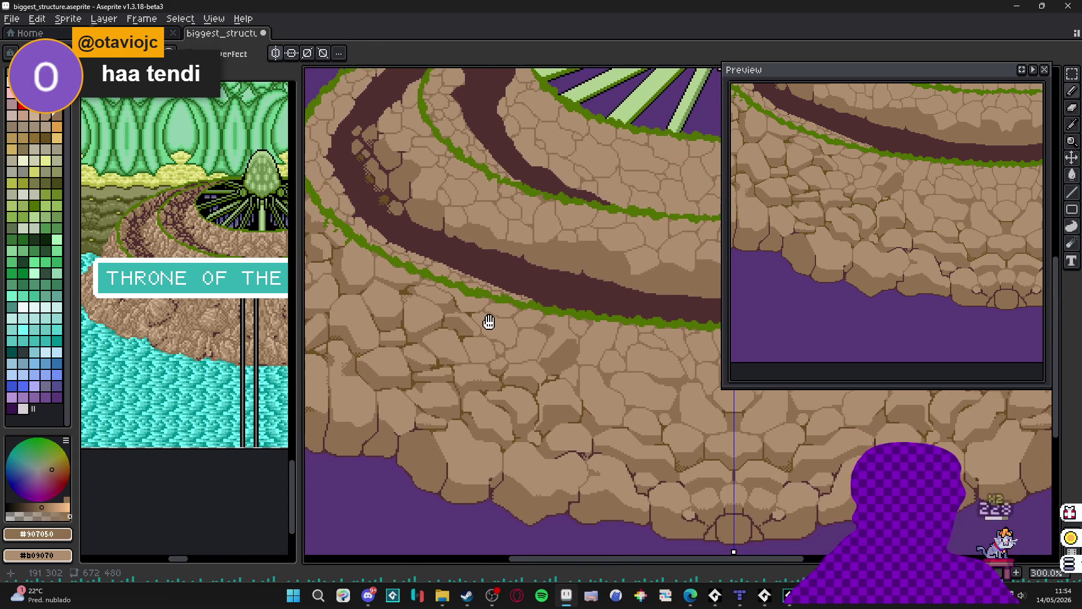
left_click_drag(489, 322, 490, 317)
key("ctrl+s")
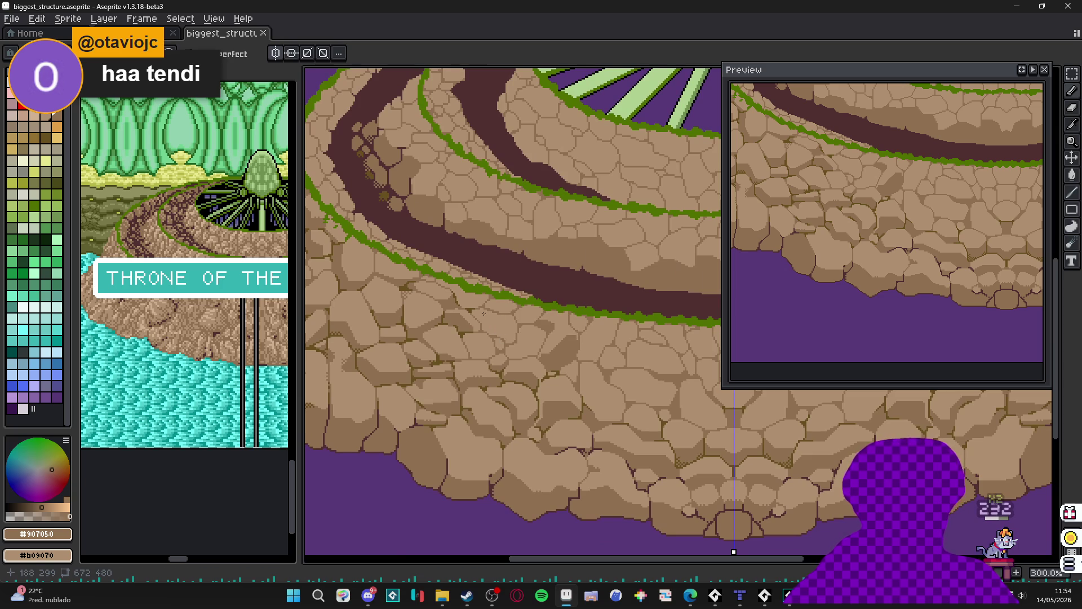
scroll(483, 312, "down", 3)
scroll(479, 311, "up", 2)
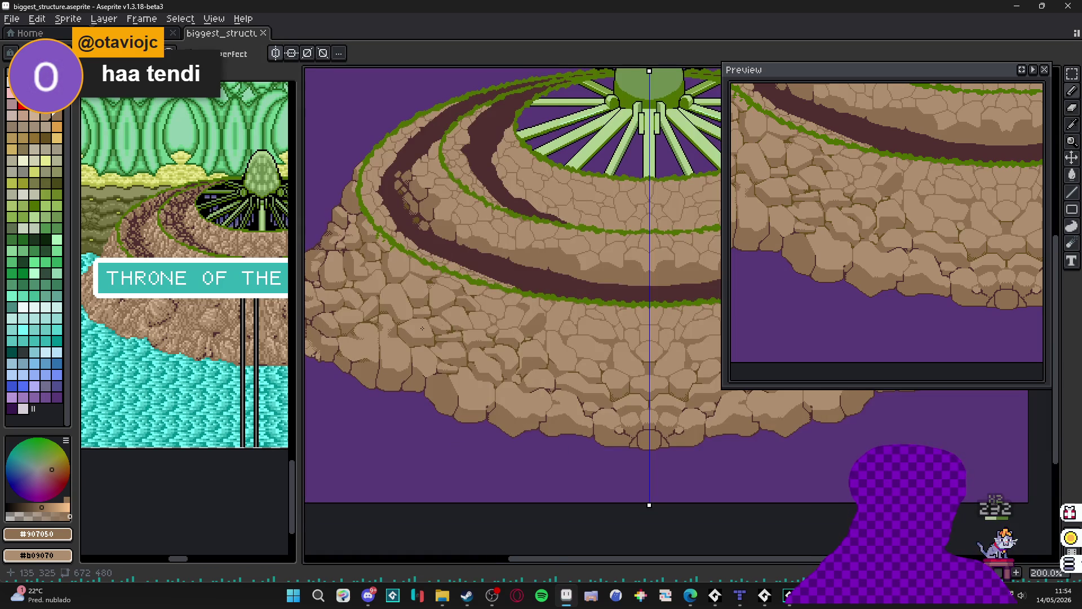
left_click_drag(423, 328, 453, 339)
- Outline a smaller wedge-shaped stone inside the cobblestone with dark olive crack lines
scroll(413, 350, "up", 4)
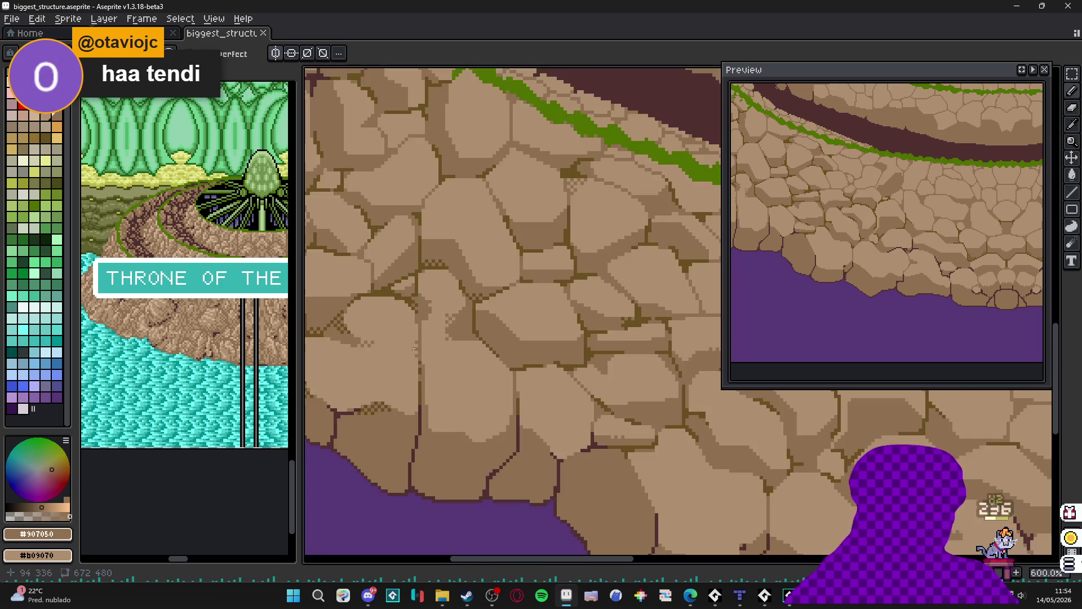
scroll(415, 342, "down", 3)
scroll(420, 299, "up", 7)
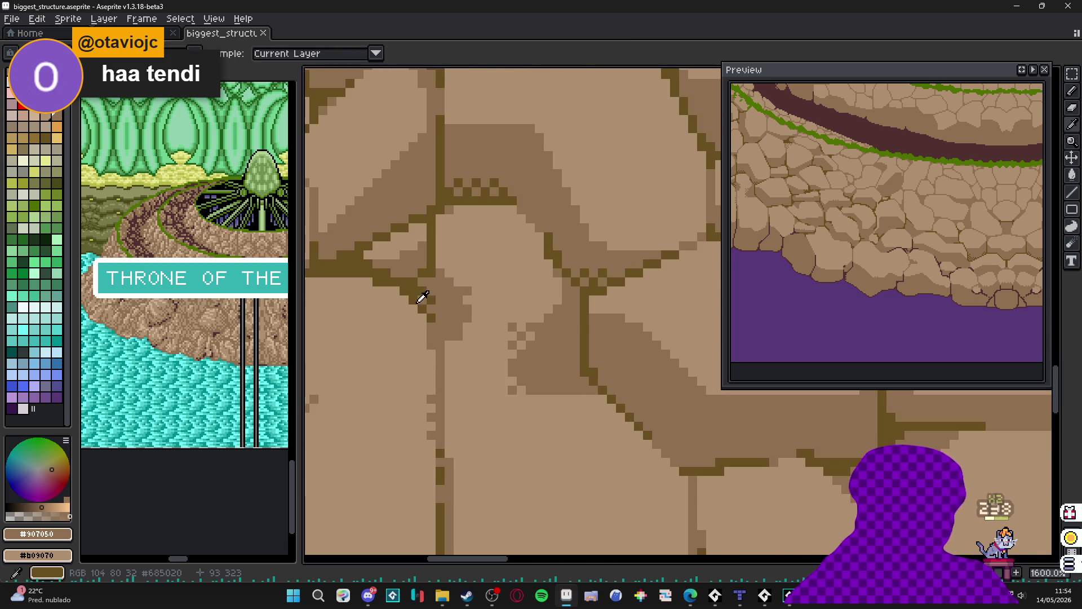
left_click(406, 299, "alt")
mouse_move(422, 299)
left_mouse_down()
mouse_move(390, 327)
mouse_move(380, 404)
mouse_move(445, 412)
mouse_move(440, 387)
left_mouse_up()
left_click(403, 406, "alt")
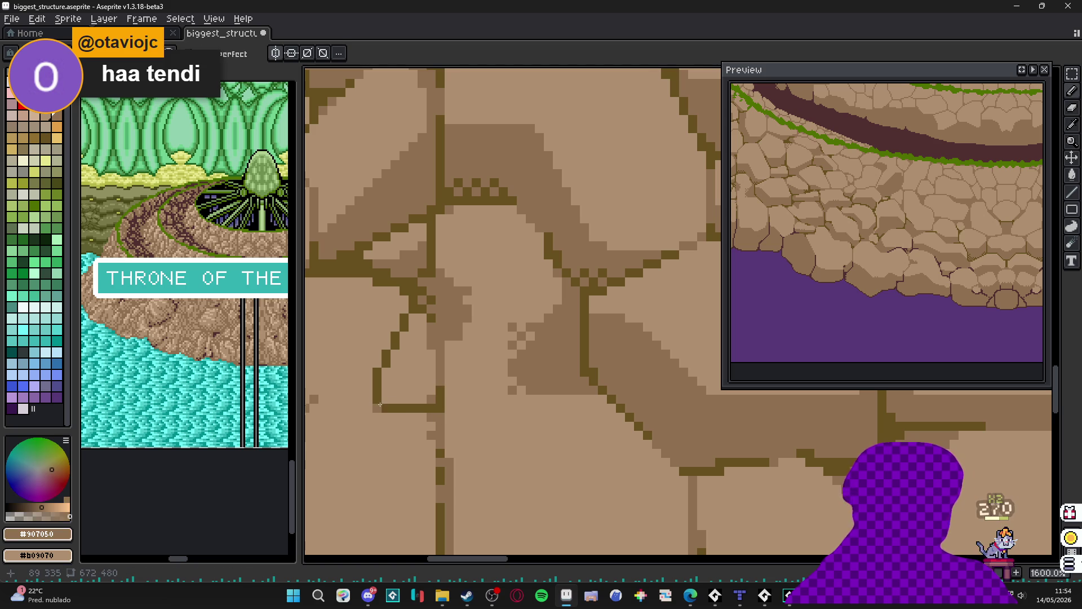
left_click(434, 304, "alt")
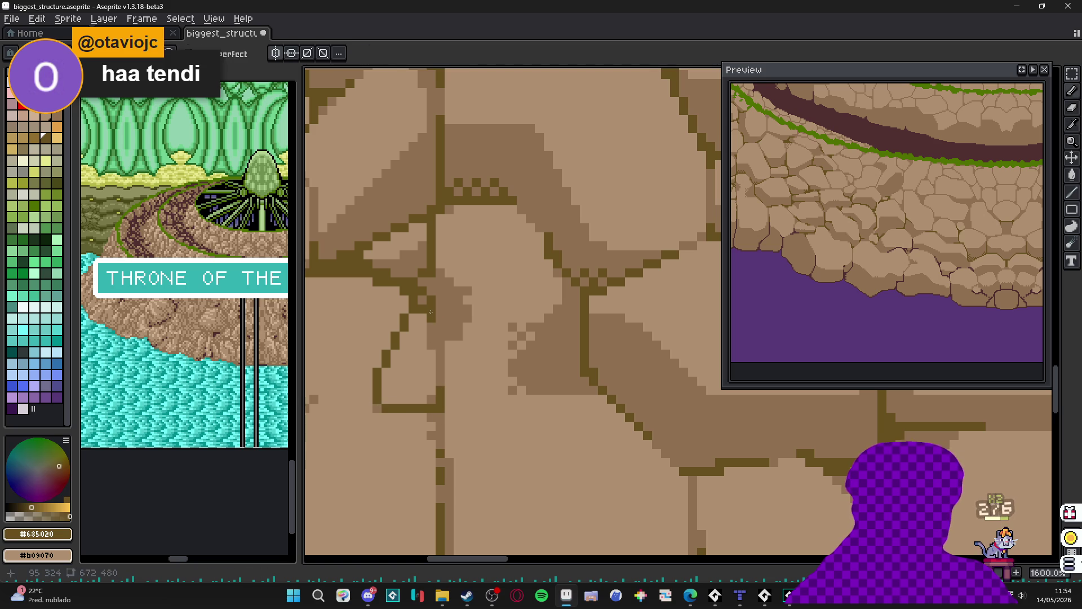
left_click(435, 341, "shift")
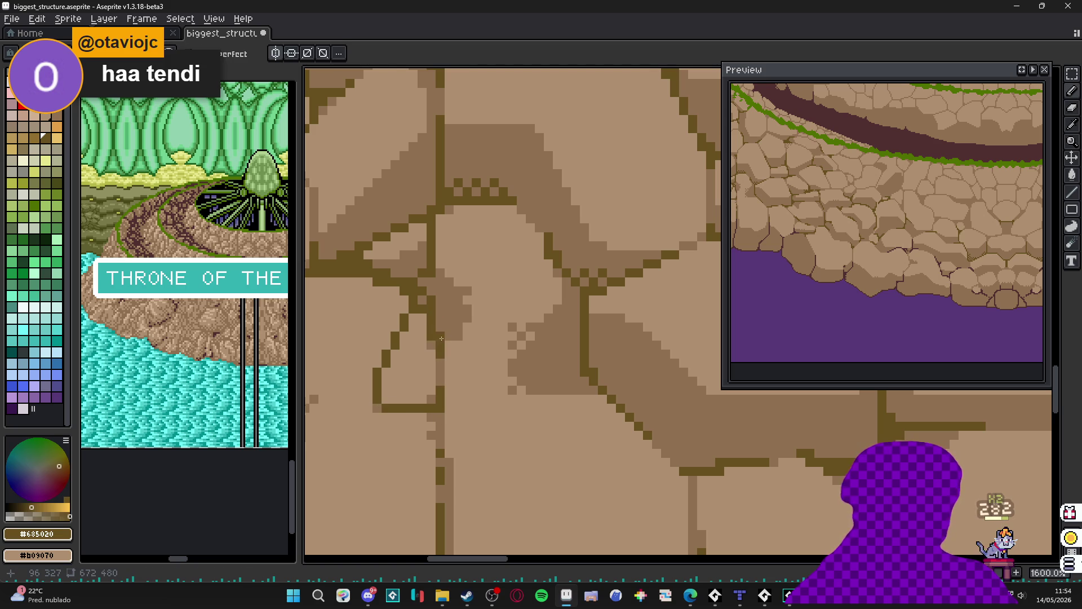
- Shade the new small stone with mid brown #907050 and add two dark pixels along its edge
scroll(454, 378, "down", 6)
scroll(449, 383, "up", 5)
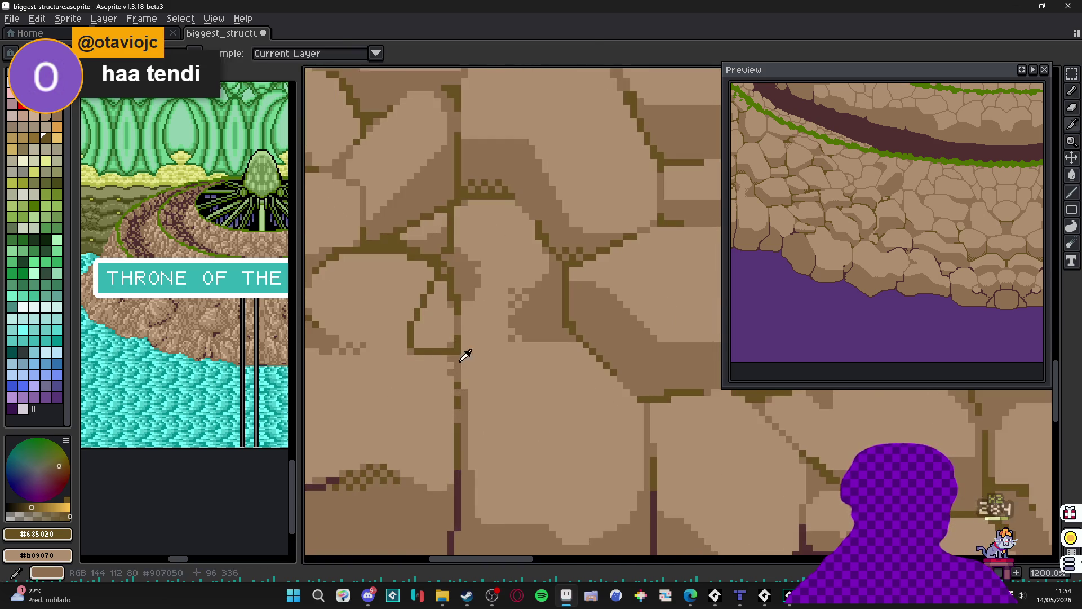
left_click(463, 354, "alt")
left_click_drag(434, 342, 447, 344)
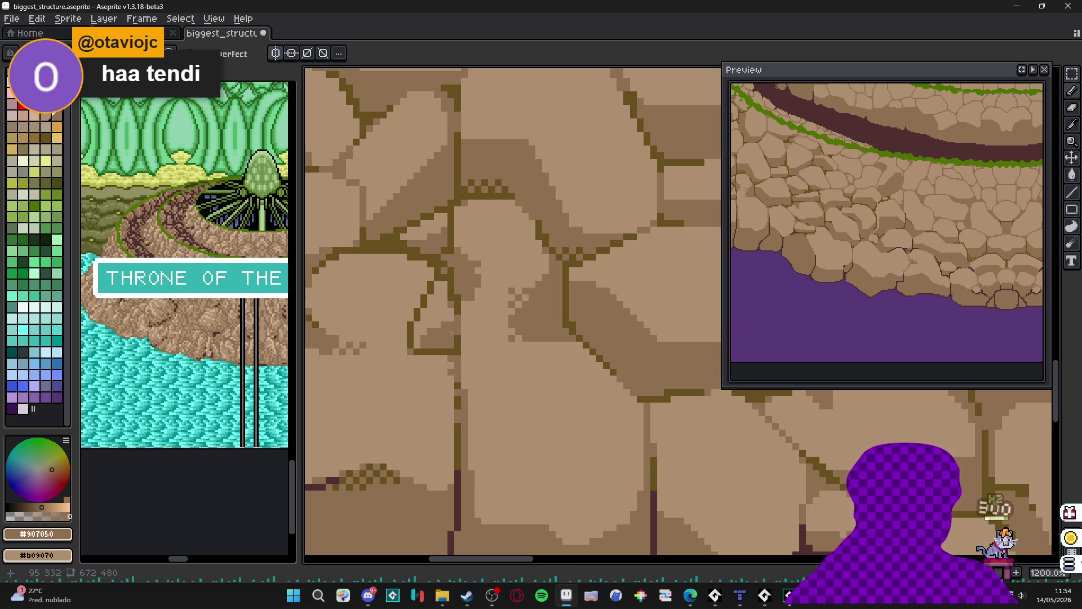
scroll(451, 333, "up", 1)
left_click(425, 327, "alt")
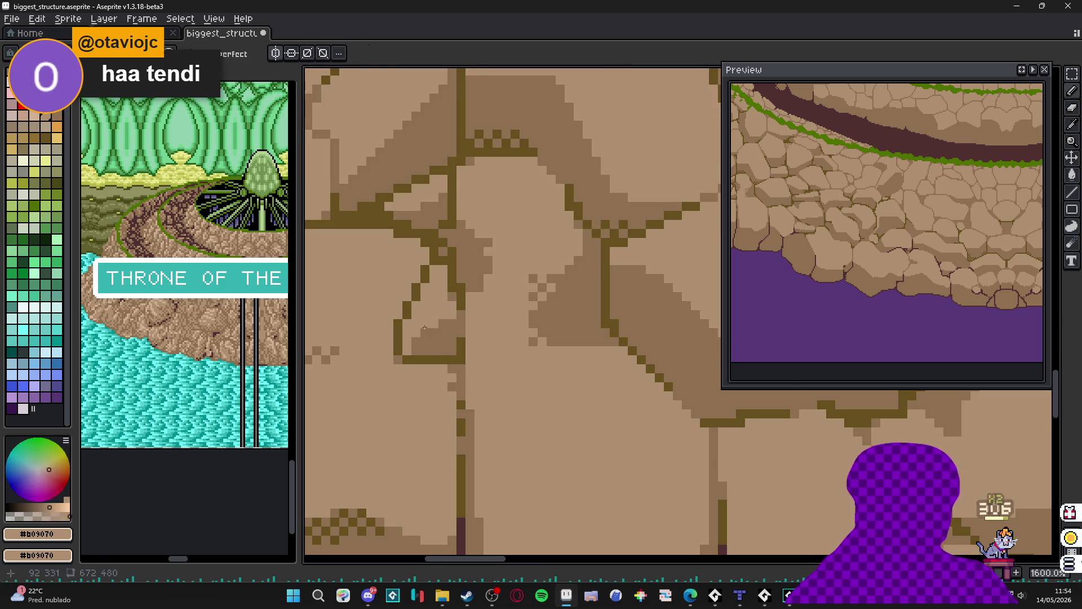
left_click(414, 339, "alt")
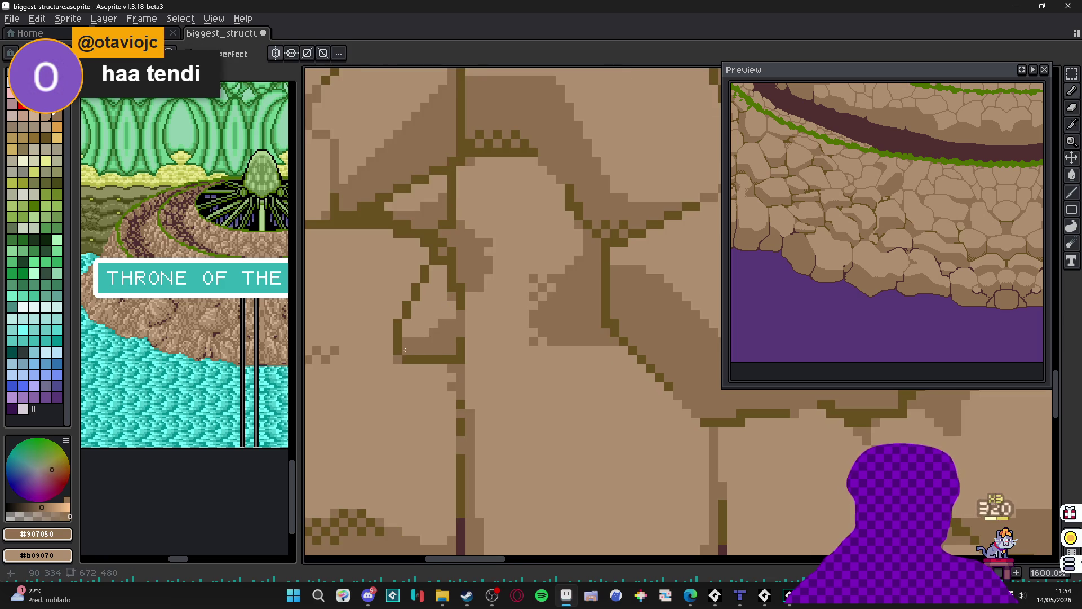
scroll(405, 350, "down", 2)
scroll(417, 339, "up", 2)
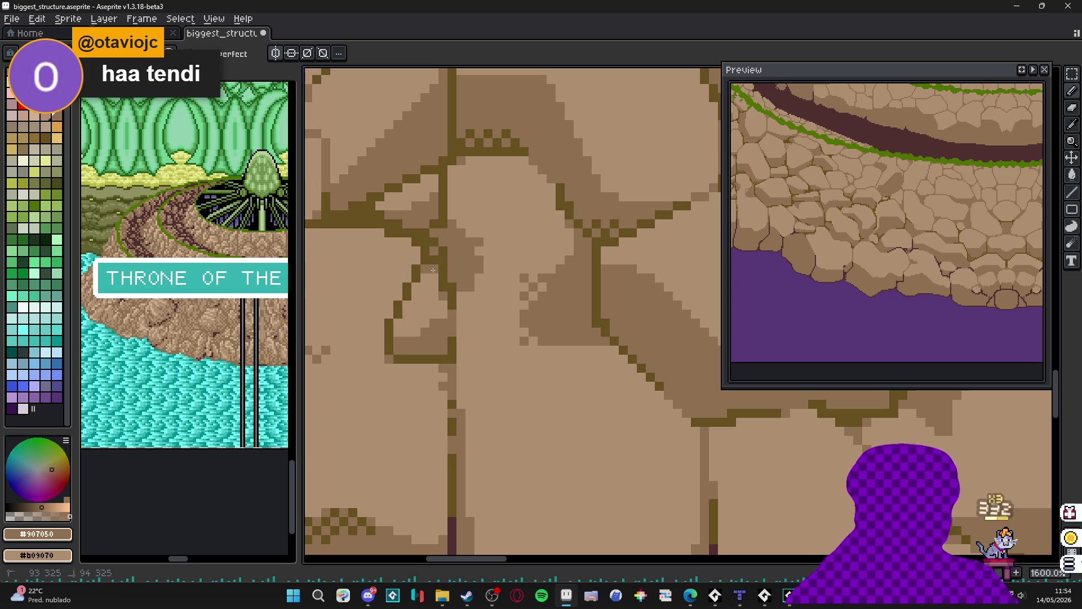
left_click_drag(424, 277, 435, 278)
- Resample the light stone #b09070 and mid brown #907050 from the stone
scroll(453, 303, "down", 2)
scroll(445, 300, "up", 2)
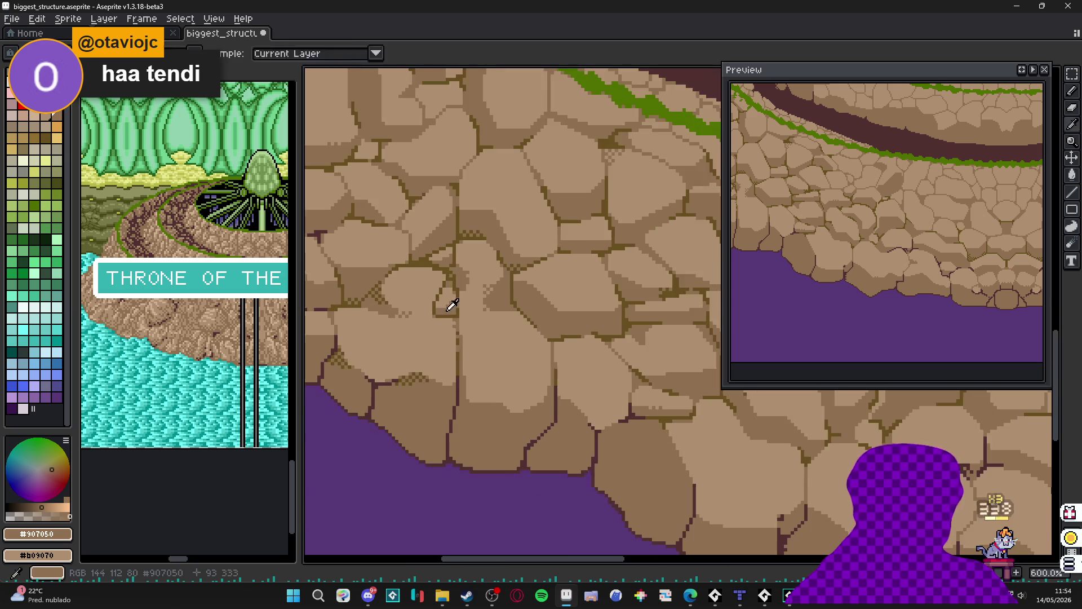
left_click(452, 307, "alt")
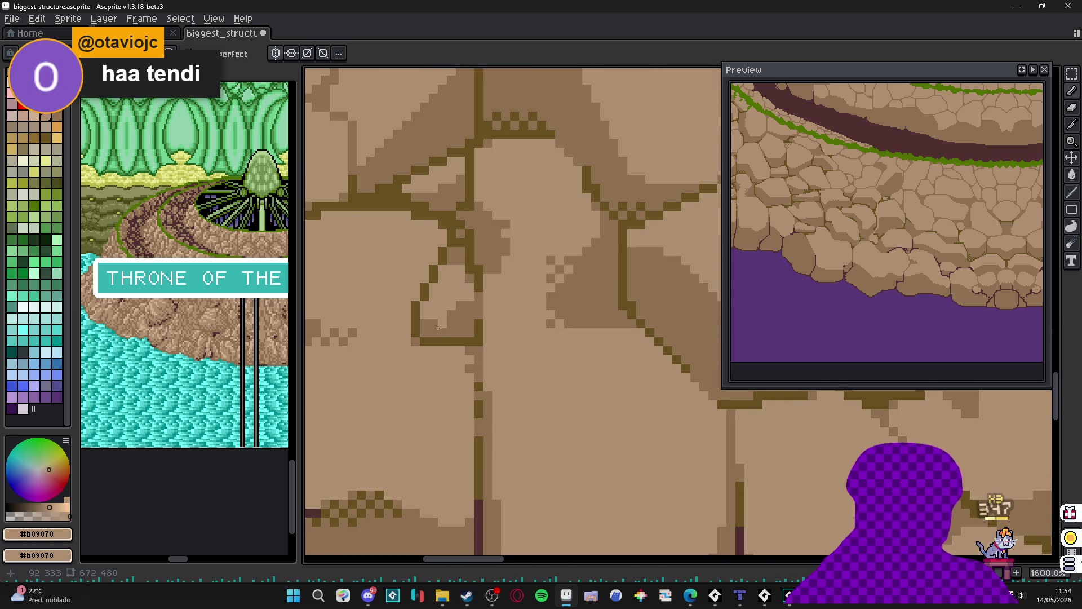
left_click(443, 320, "alt")
scroll(442, 317, "down", 3)
scroll(444, 322, "up", 2)
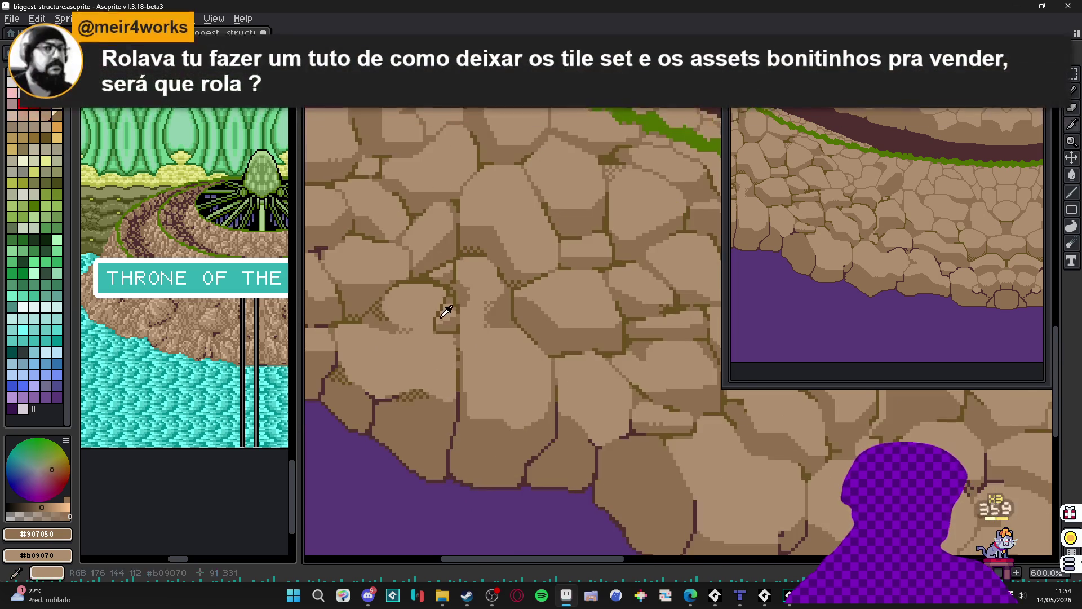
scroll(445, 326, "down", 2)
scroll(447, 330, "up", 1)
left_click(446, 330, "alt")
scroll(446, 324, "up", 1)
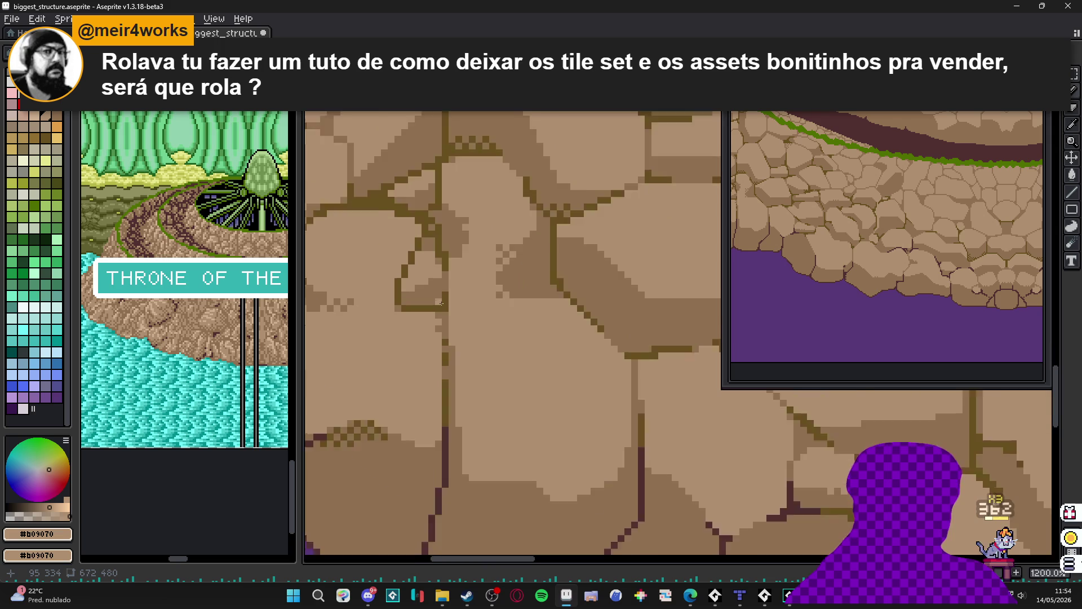
scroll(447, 307, "down", 2)
scroll(449, 296, "up", 1)
left_click(448, 296, "alt")
- Draw horizontal and stair-step crack lines across the rock in dark brown #685020
scroll(443, 373, "down", 4)
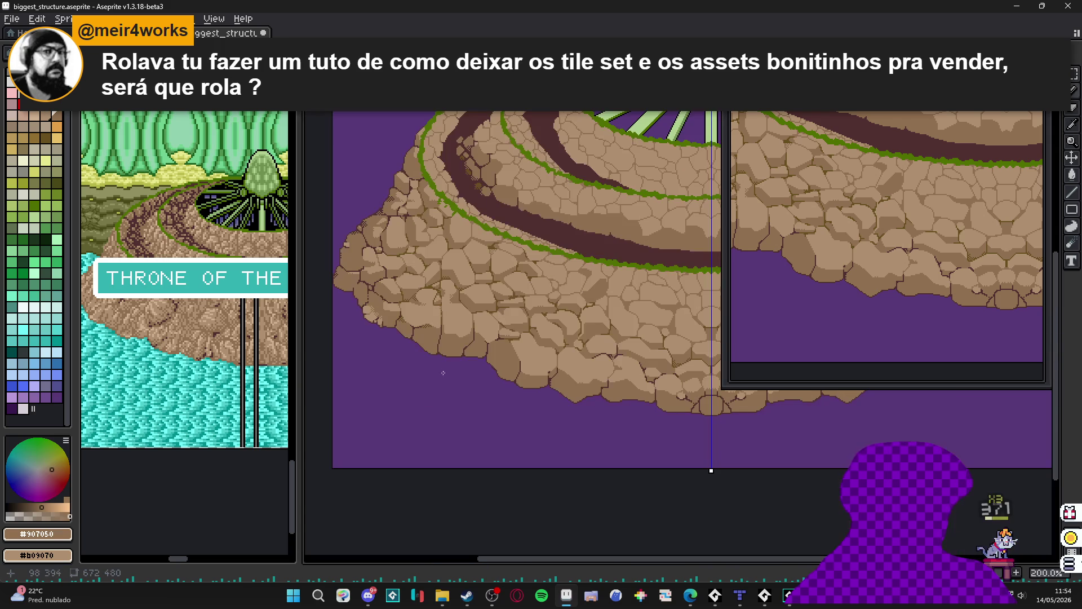
scroll(443, 415, "up", 4)
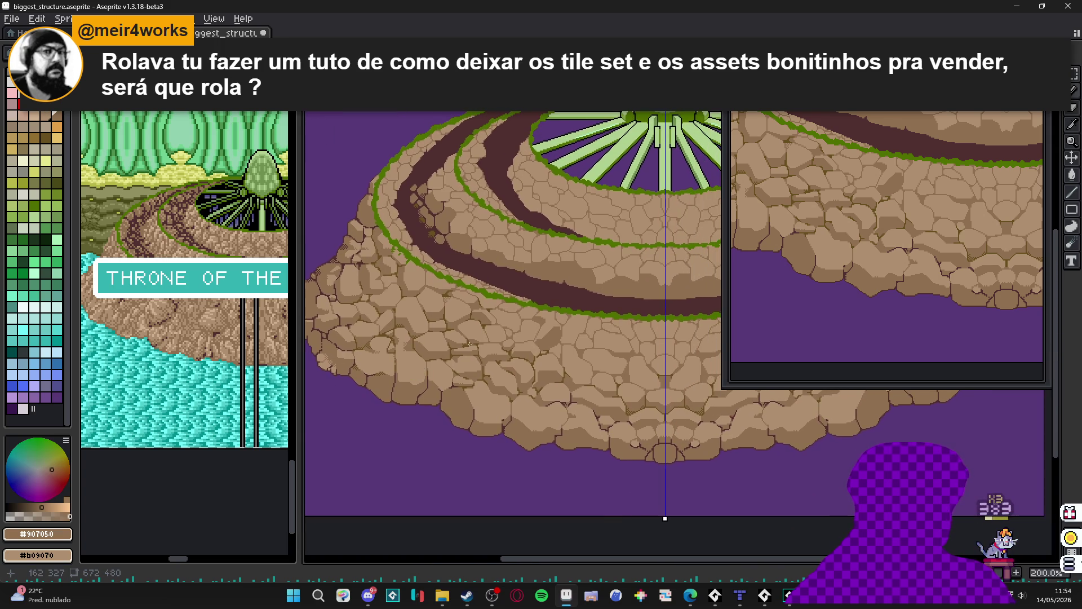
scroll(544, 342, "up", 3)
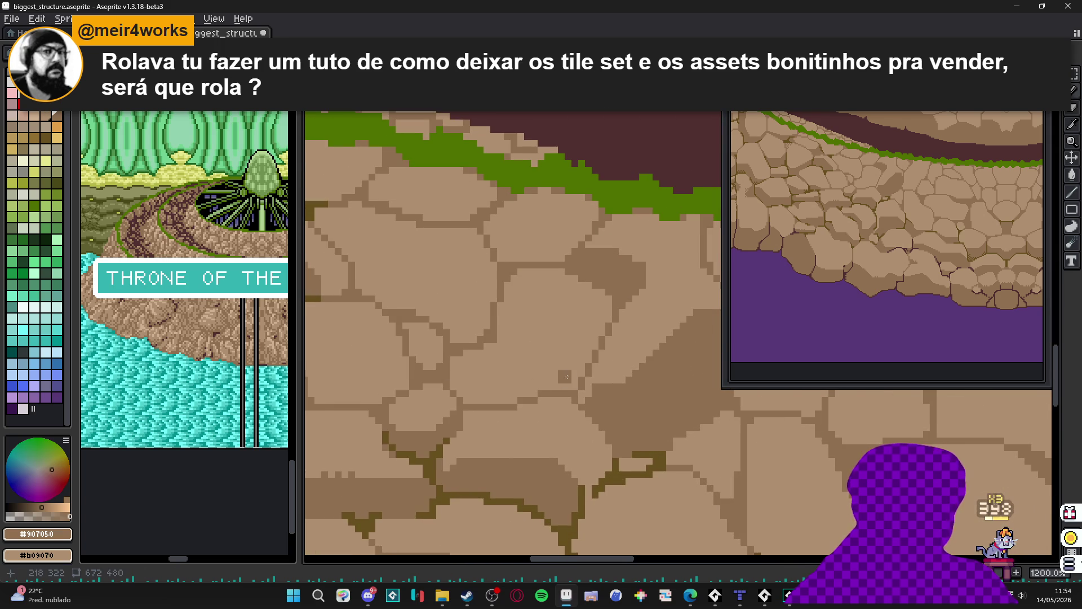
scroll(567, 377, "up", 1)
mouse_move(579, 371)
left_mouse_down()
mouse_move(482, 372)
mouse_move(499, 373)
mouse_move(431, 400)
left_mouse_up()
left_click(642, 516, "alt")
left_click(576, 391)
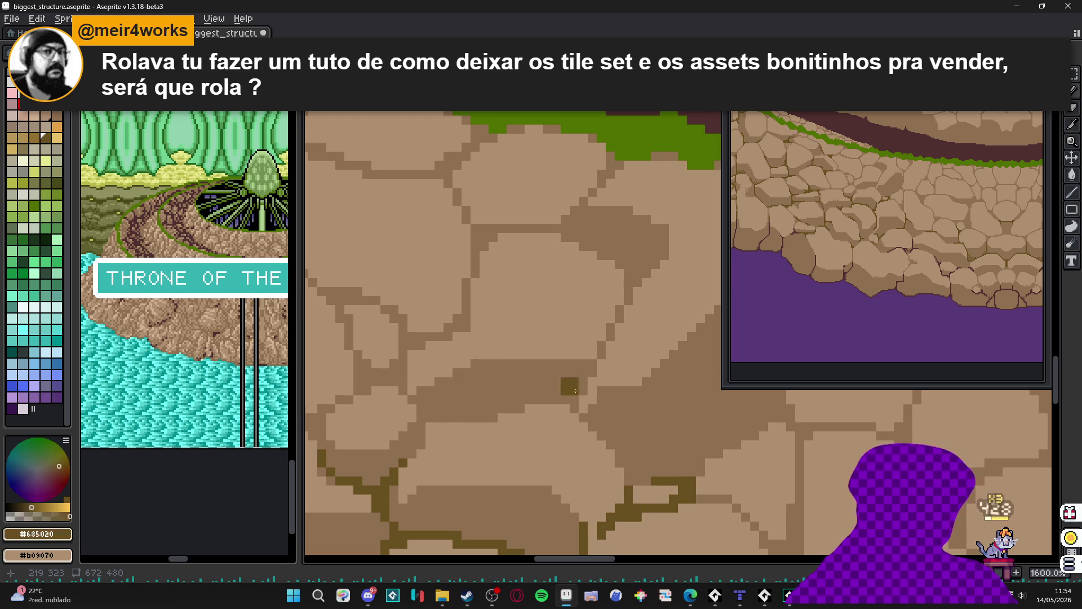
left_click_drag(575, 408, 591, 364)
left_click(567, 391)
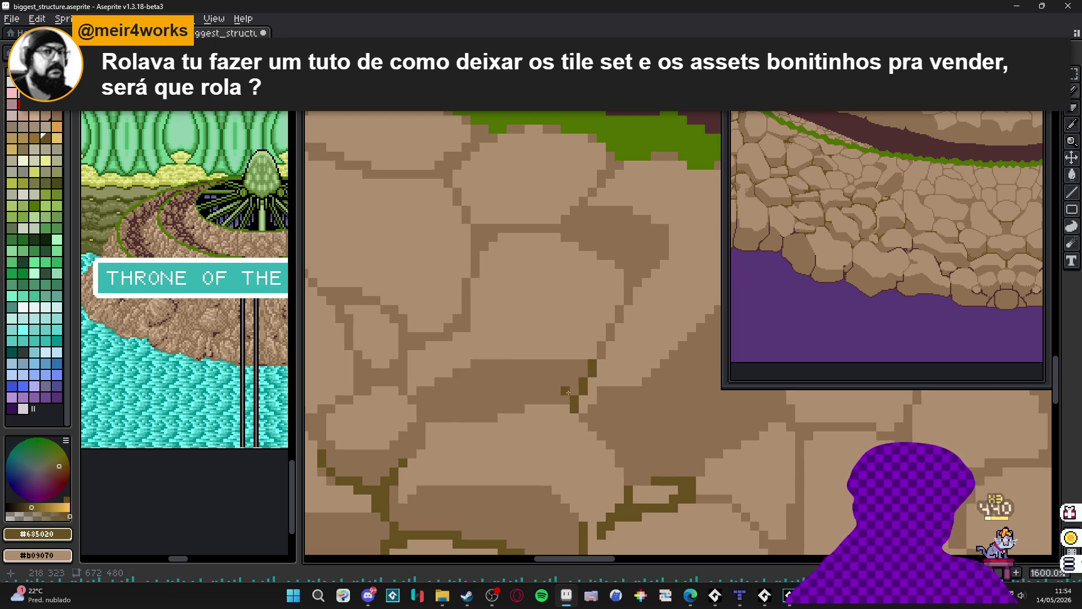
mouse_move(567, 403)
left_mouse_down()
mouse_move(421, 420)
mouse_move(417, 399)
left_mouse_up()
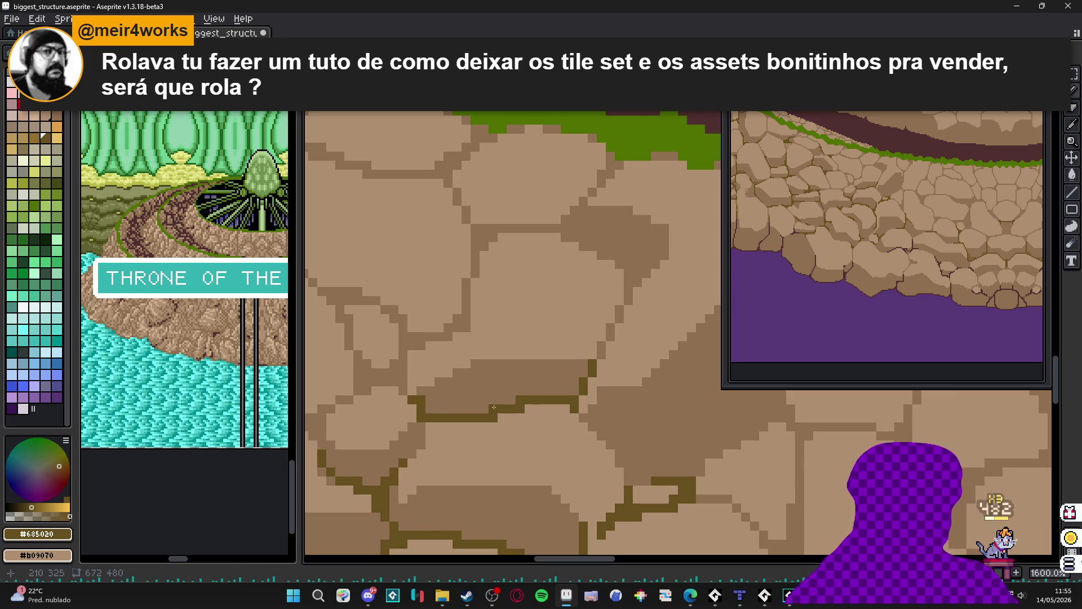
- Add a crack across the cobblestones and a short vertical crack between two stones
scroll(592, 361, "down", 3)
left_click(573, 402, "alt")
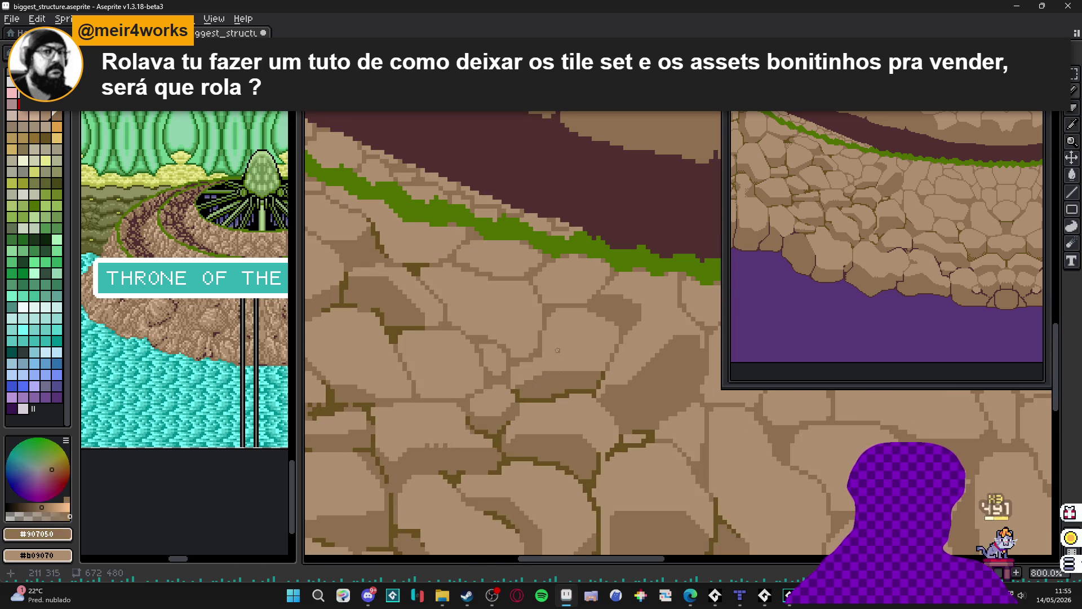
scroll(573, 403, "down", 1)
scroll(529, 343, "up", 2)
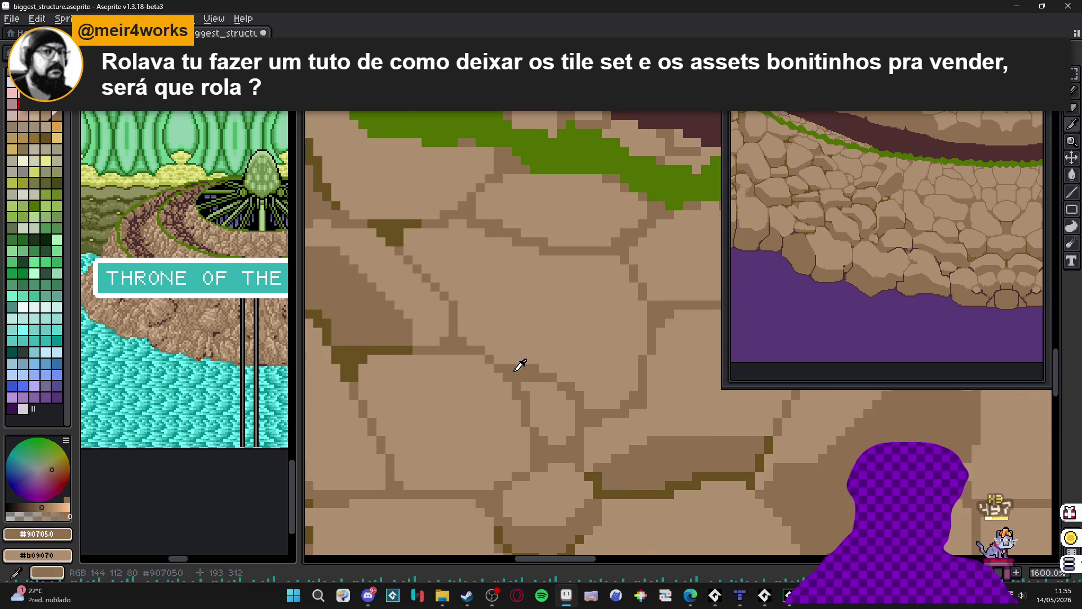
scroll(519, 362, "down", 2)
scroll(446, 372, "up", 1)
scroll(446, 371, "up", 4)
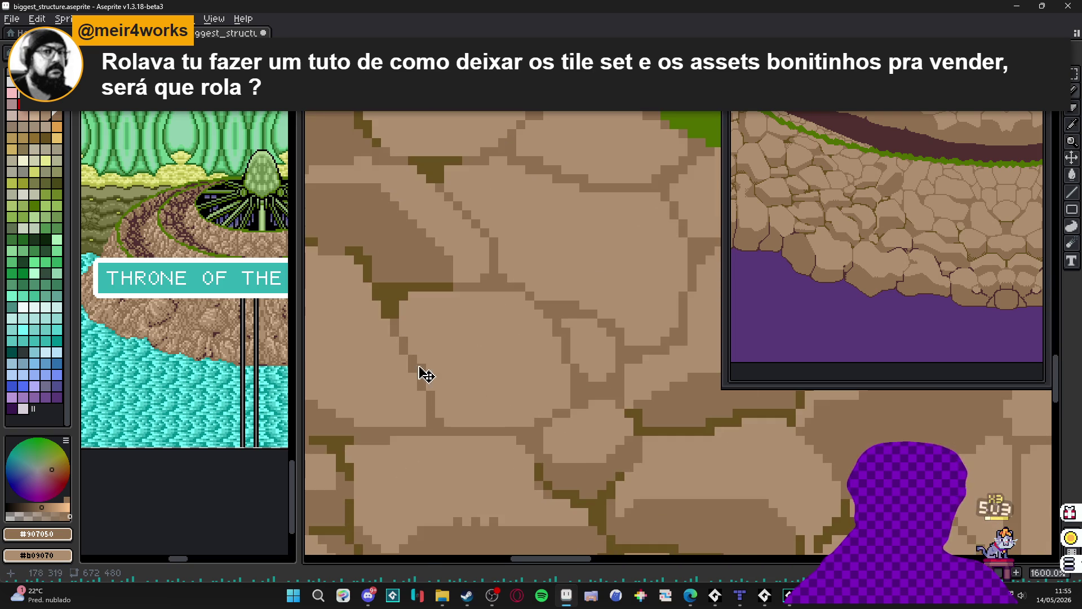
mouse_move(417, 358)
left_mouse_down()
mouse_move(470, 369)
mouse_move(503, 404)
left_mouse_up()
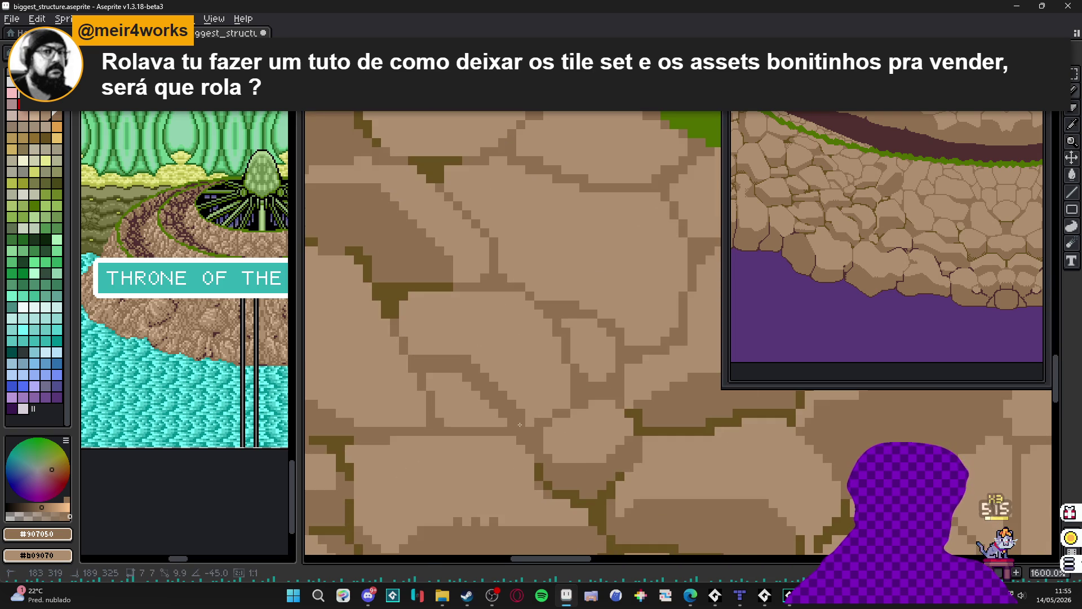
scroll(459, 406, "down", 4)
scroll(463, 413, "up", 2)
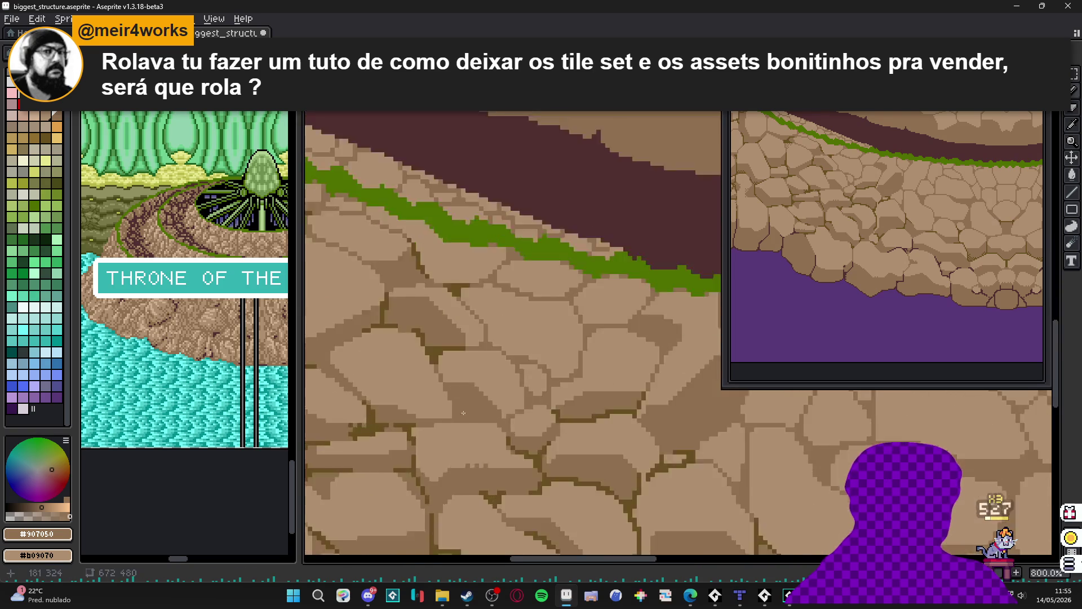
scroll(464, 413, "up", 3)
left_click(458, 420, "alt")
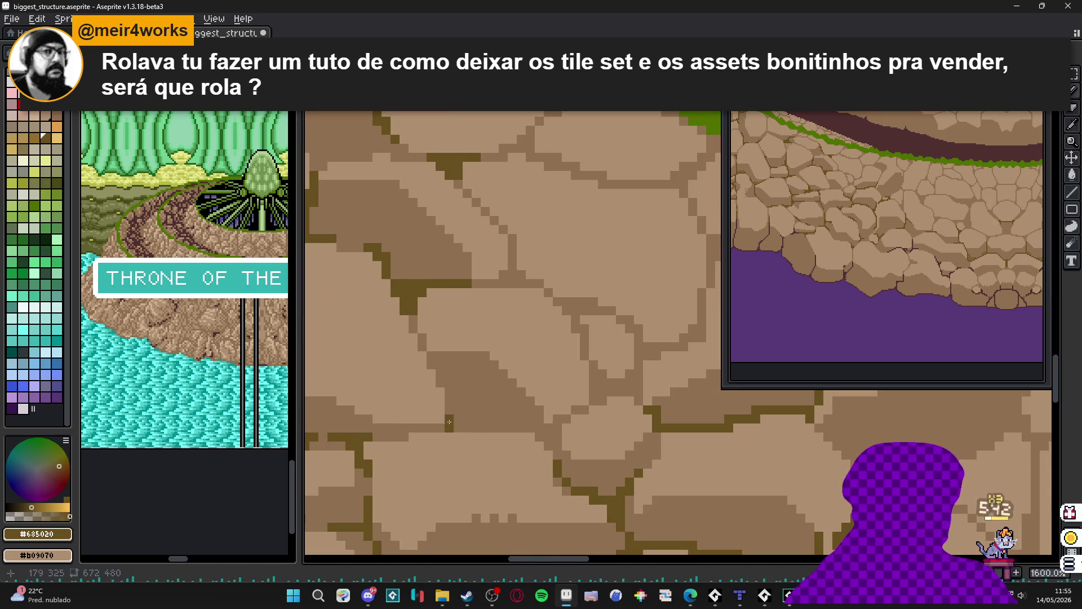
left_click_drag(449, 421, 441, 376)
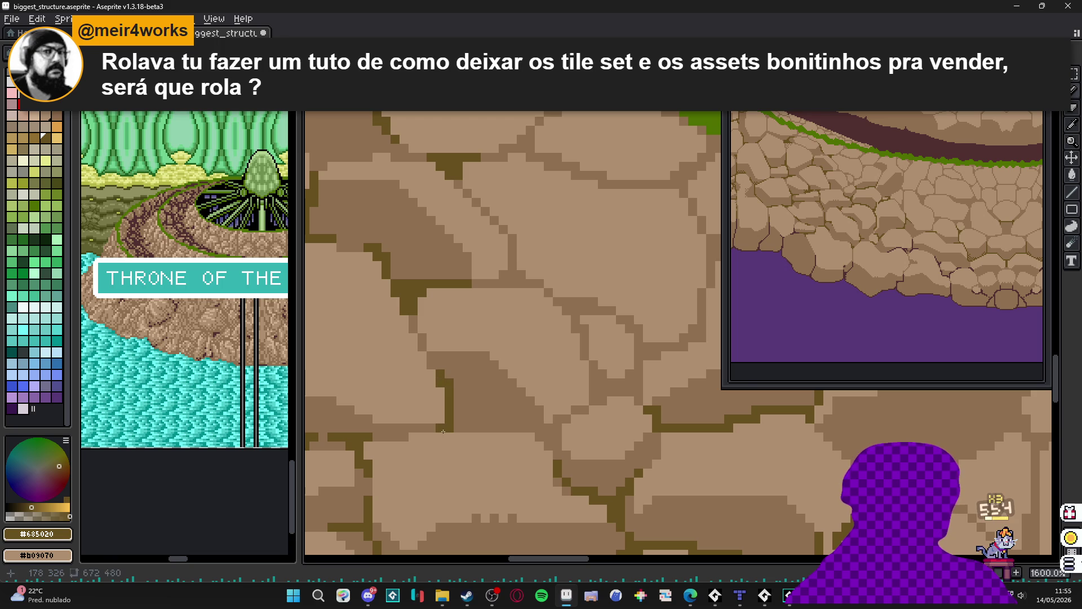
scroll(494, 413, "down", 8)
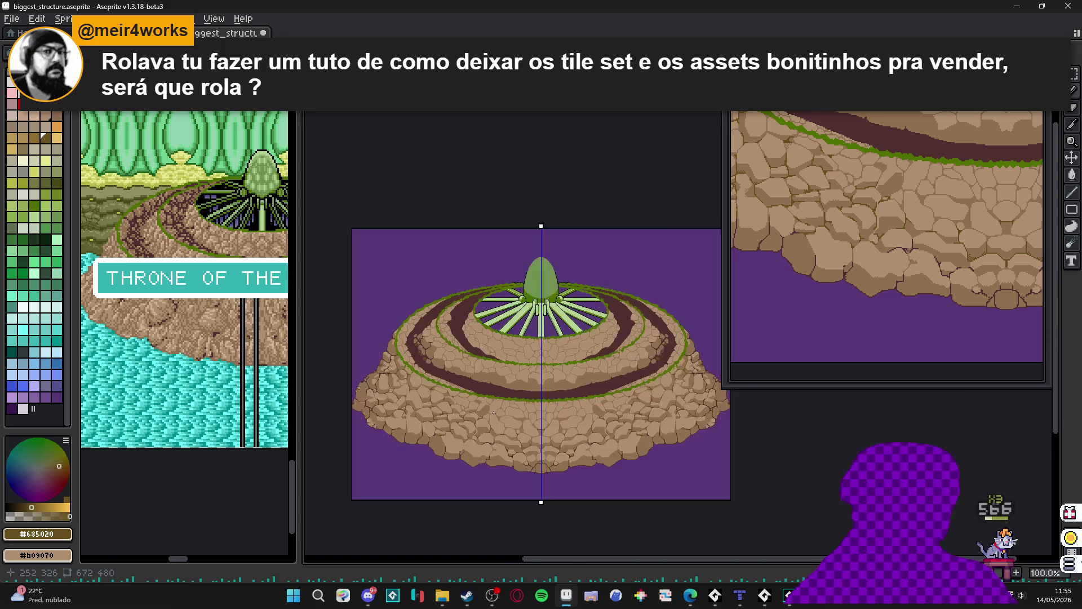
scroll(494, 413, "up", 1)
mouse_move(517, 466)
left_mouse_down()
mouse_move(518, 443)
mouse_move(546, 429)
left_mouse_up()
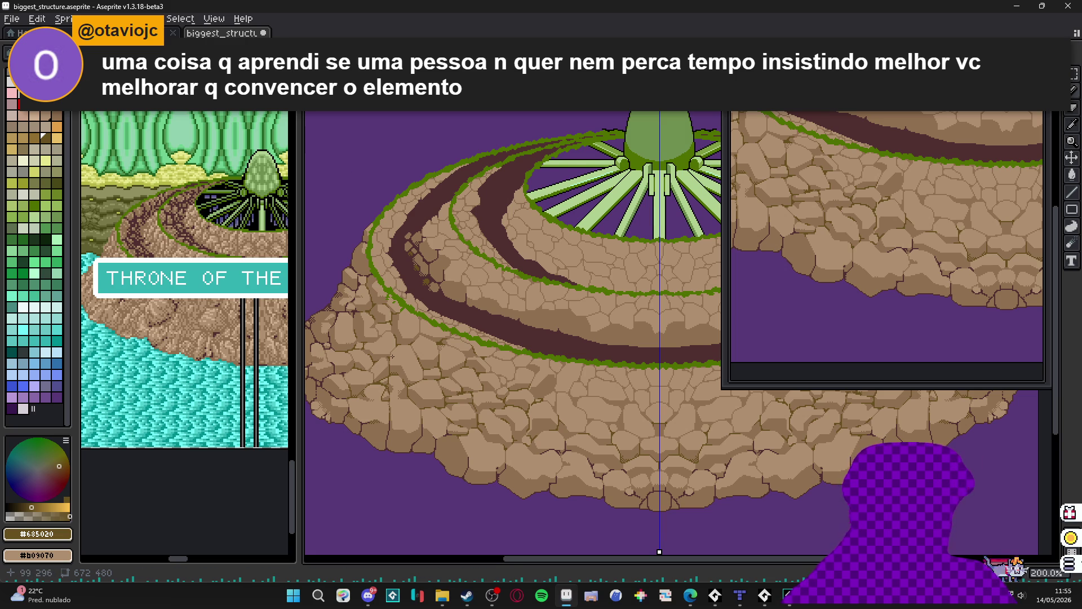
- Bring the island's left rock edge into view and save the sprite
scroll(406, 321, "down", 2)
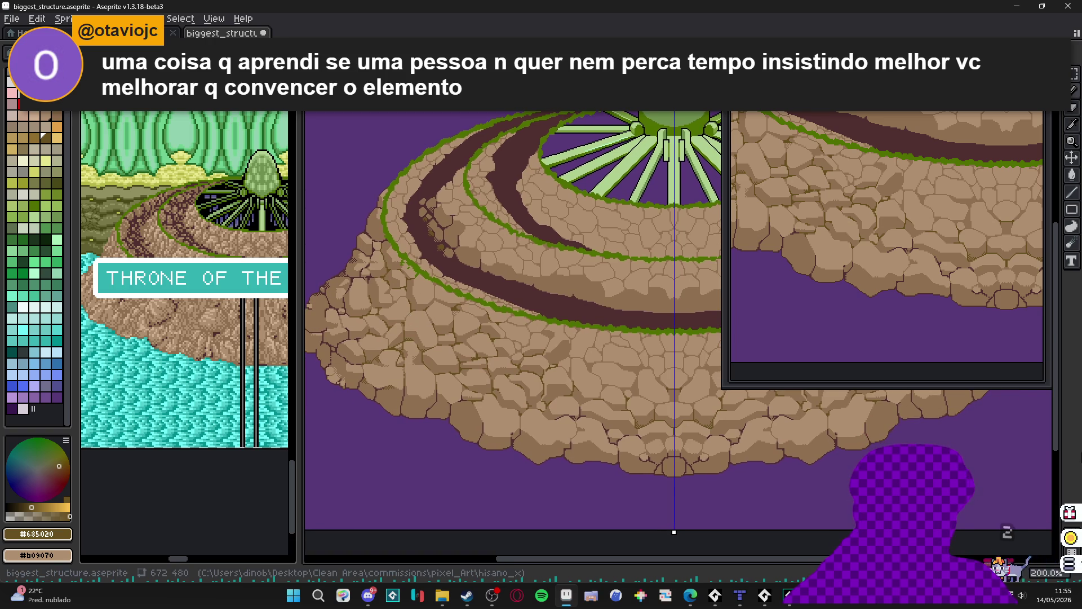
scroll(406, 367, "up", 1)
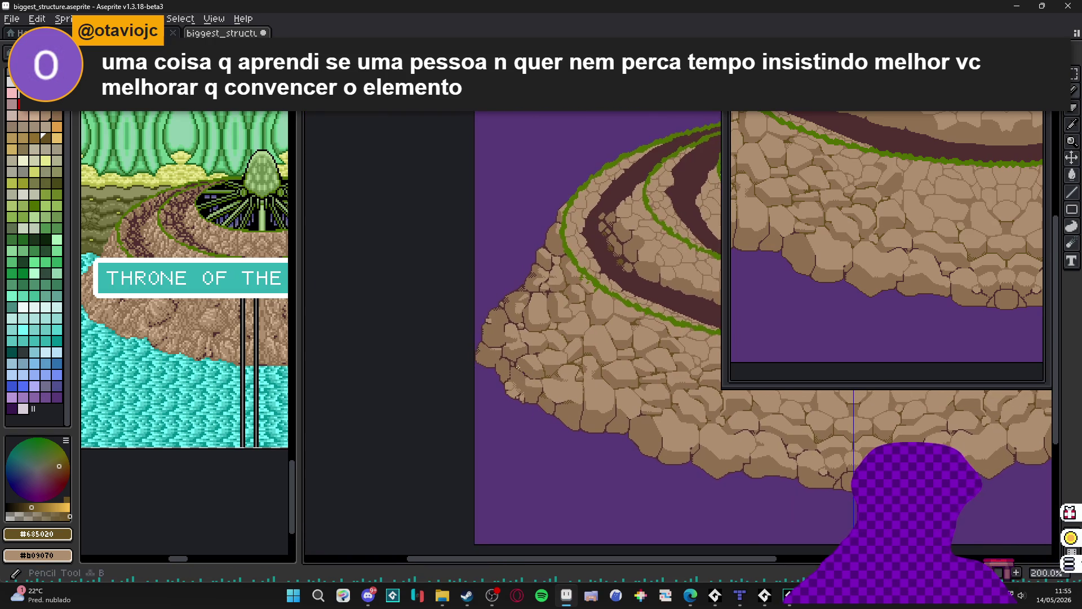
left_click_drag(553, 395, 423, 391)
scroll(449, 422, "up", 1)
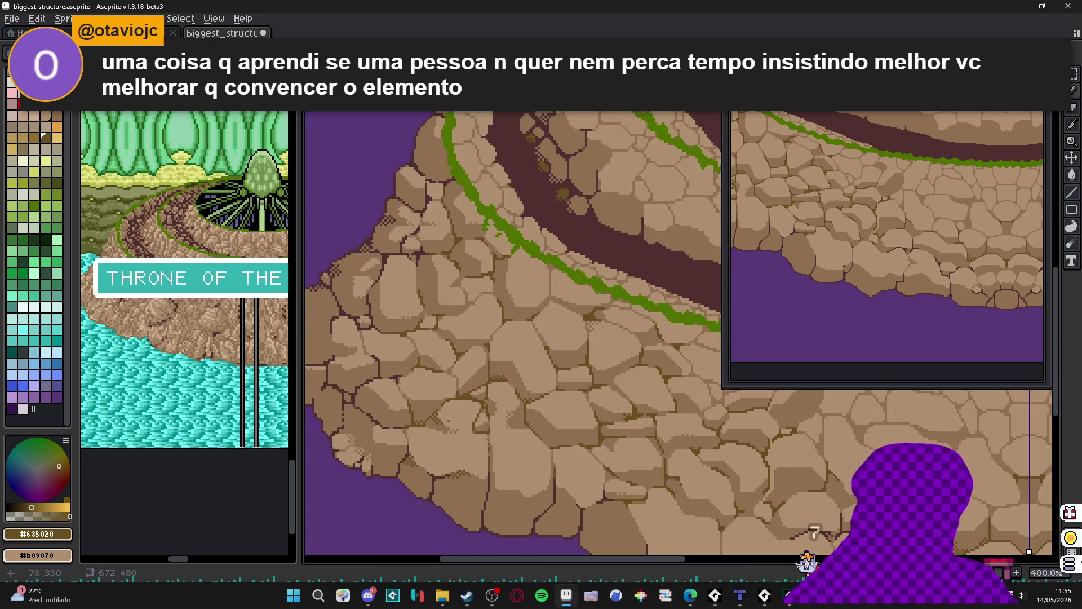
scroll(406, 313, "up", 5)
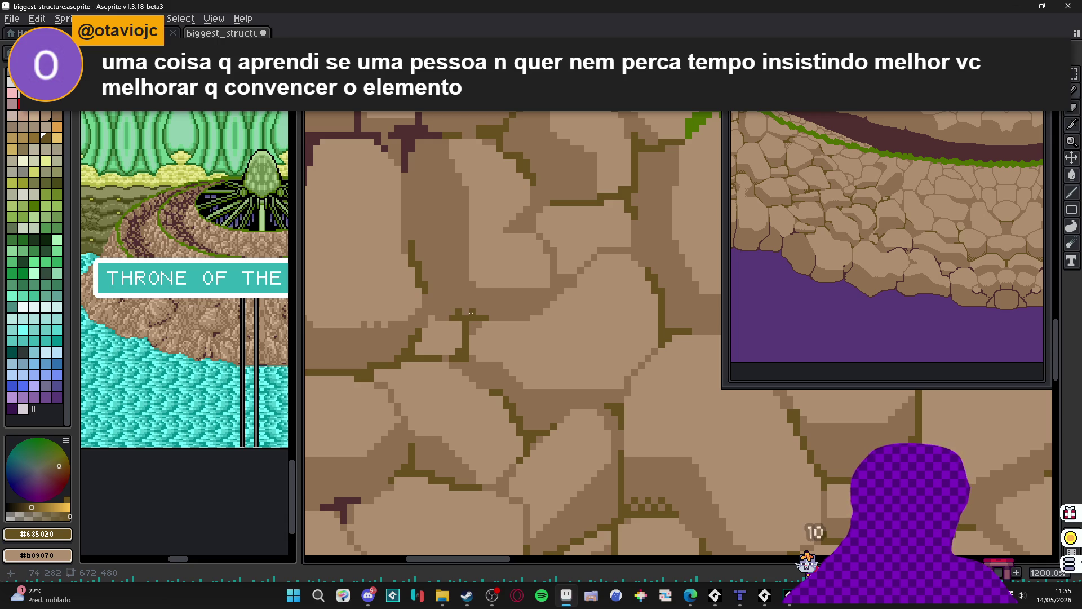
scroll(474, 319, "down", 3)
scroll(479, 326, "up", 1)
scroll(483, 331, "down", 1)
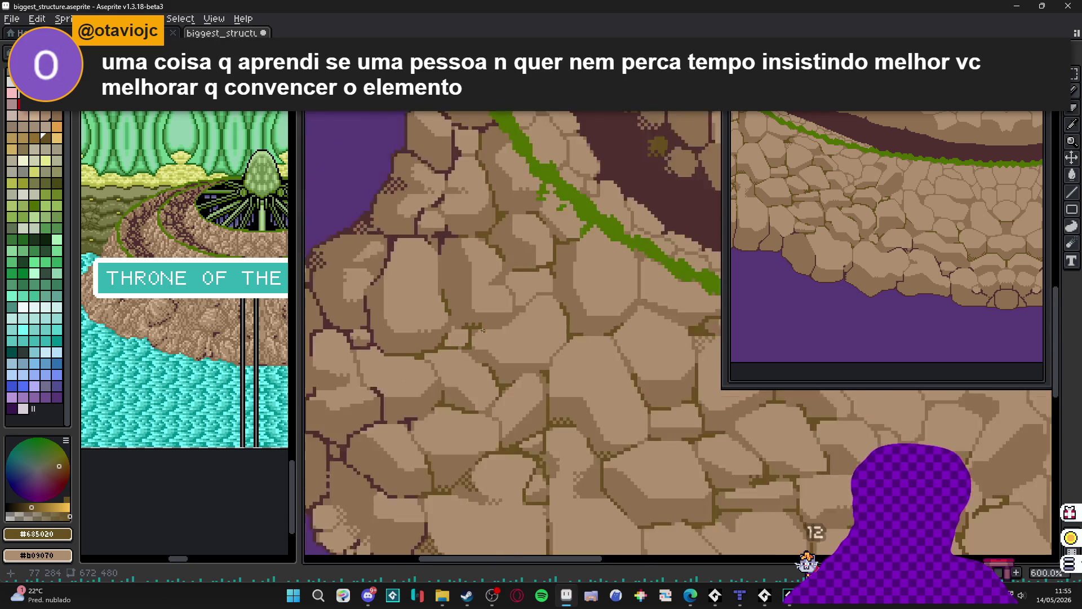
scroll(479, 326, "up", 1)
scroll(457, 335, "down", 3)
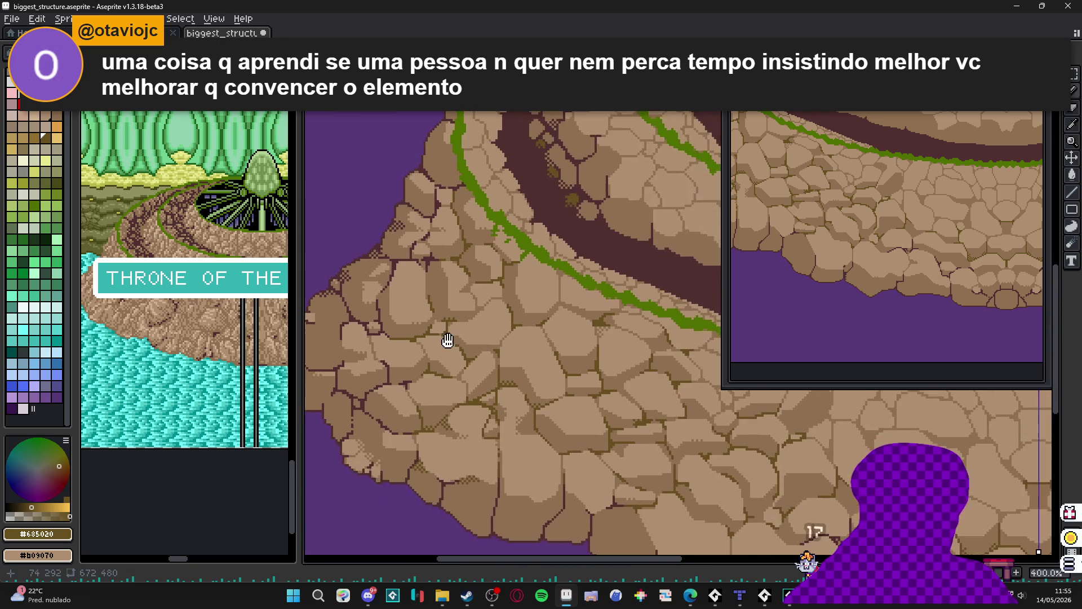
key("ctrl+s")
- Place checkerboard dither pixels on the stones beside the vertical crack
scroll(497, 448, "up", 8)
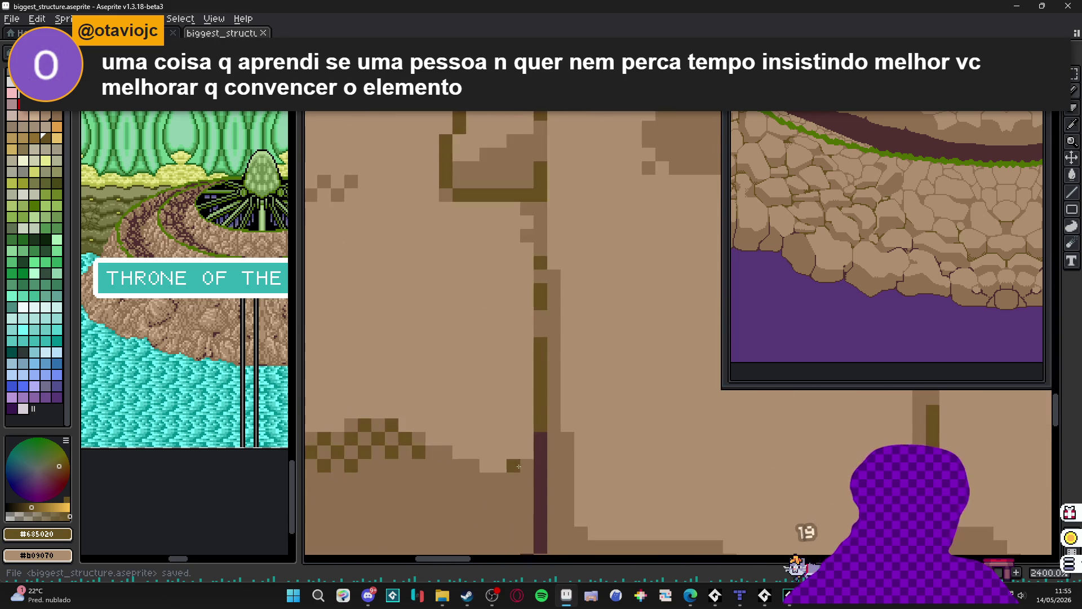
left_click(527, 466)
left_click(513, 479)
left_click(526, 492)
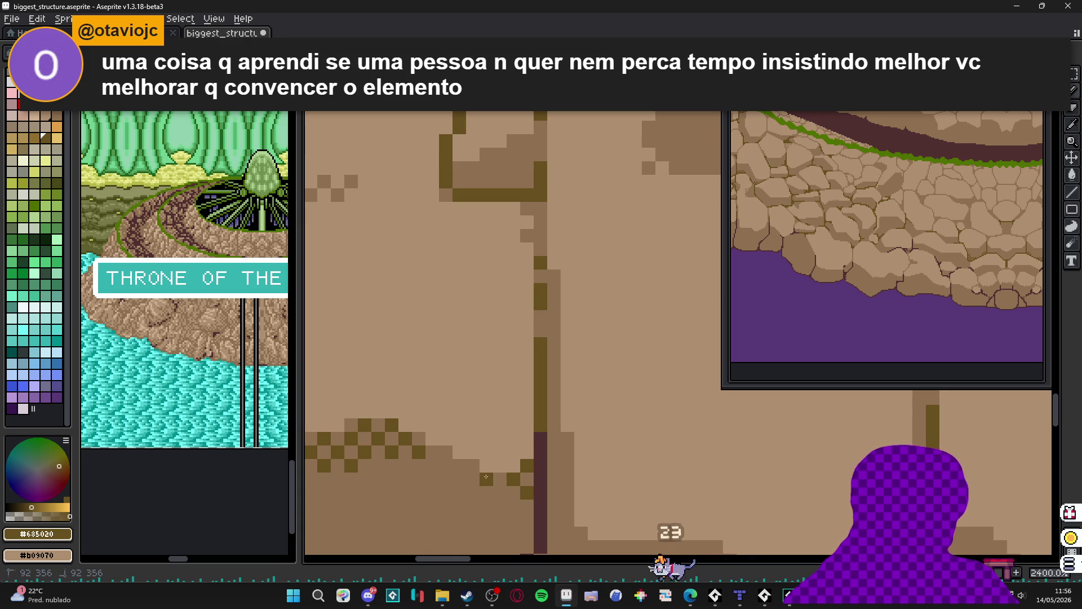
scroll(508, 475, "down", 5)
scroll(528, 473, "up", 3)
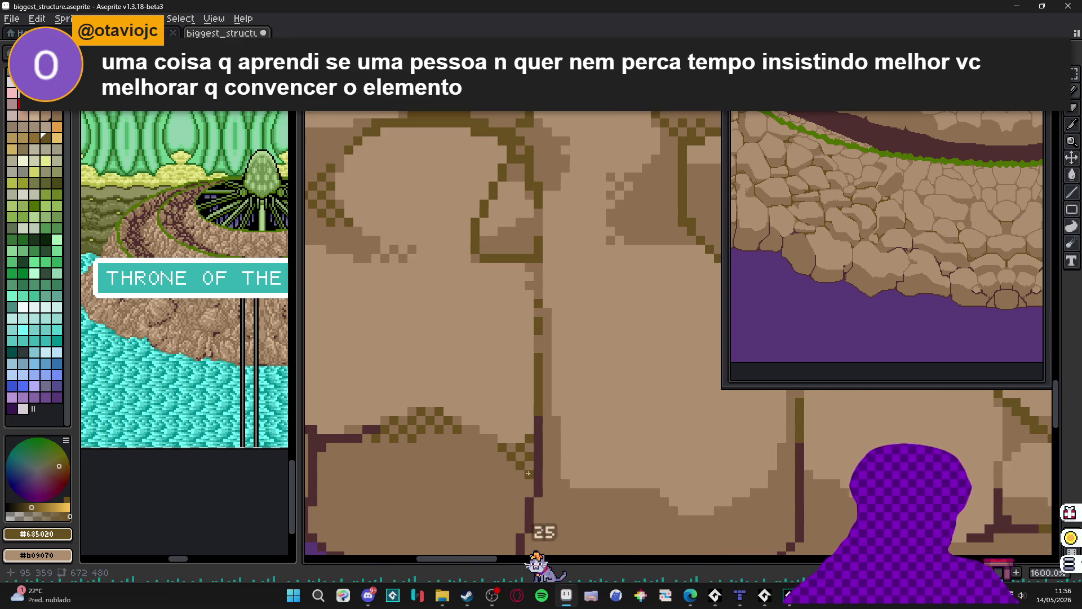
left_click(486, 483)
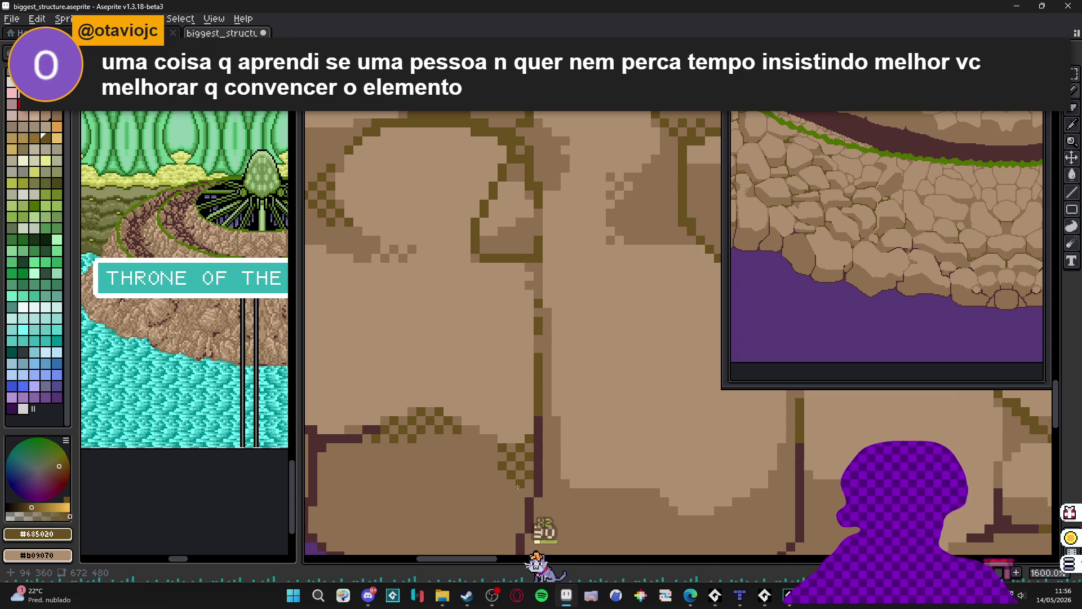
scroll(518, 486, "up", 2)
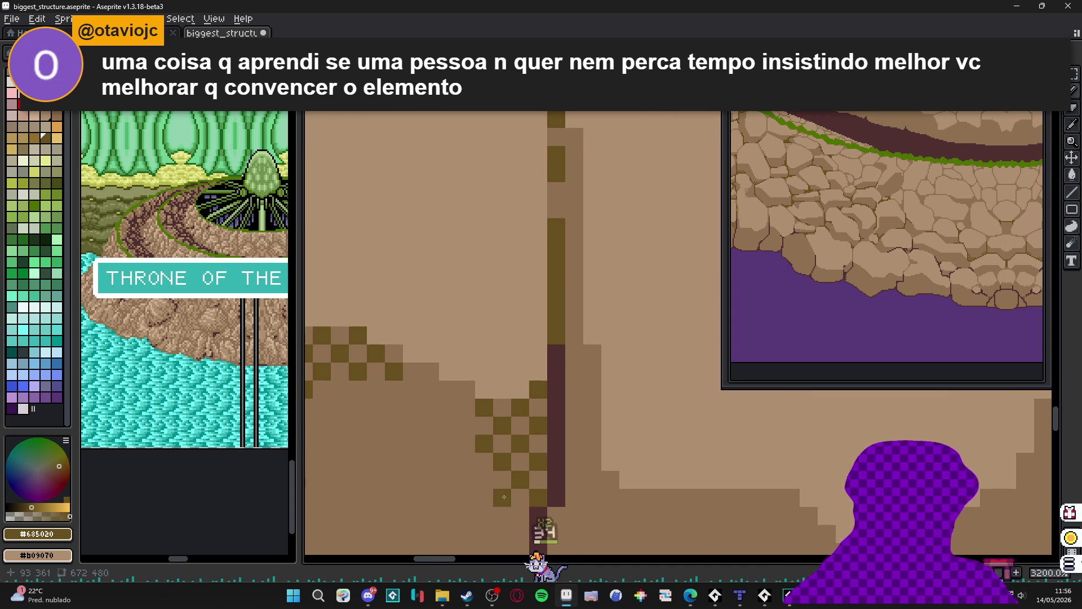
scroll(504, 497, "down", 5)
scroll(440, 310, "up", 4)
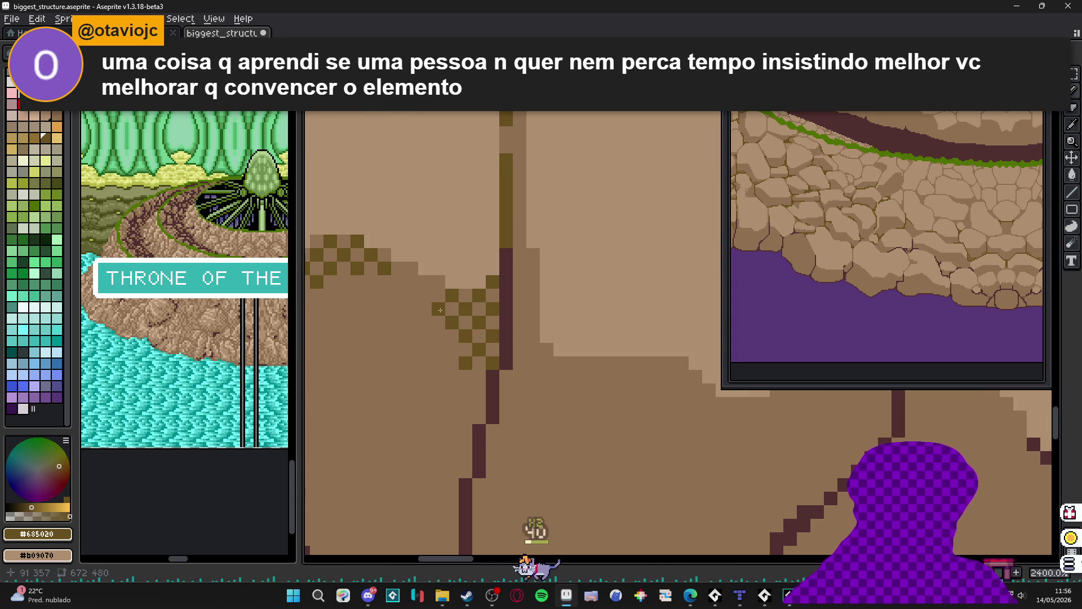
scroll(448, 349, "down", 8)
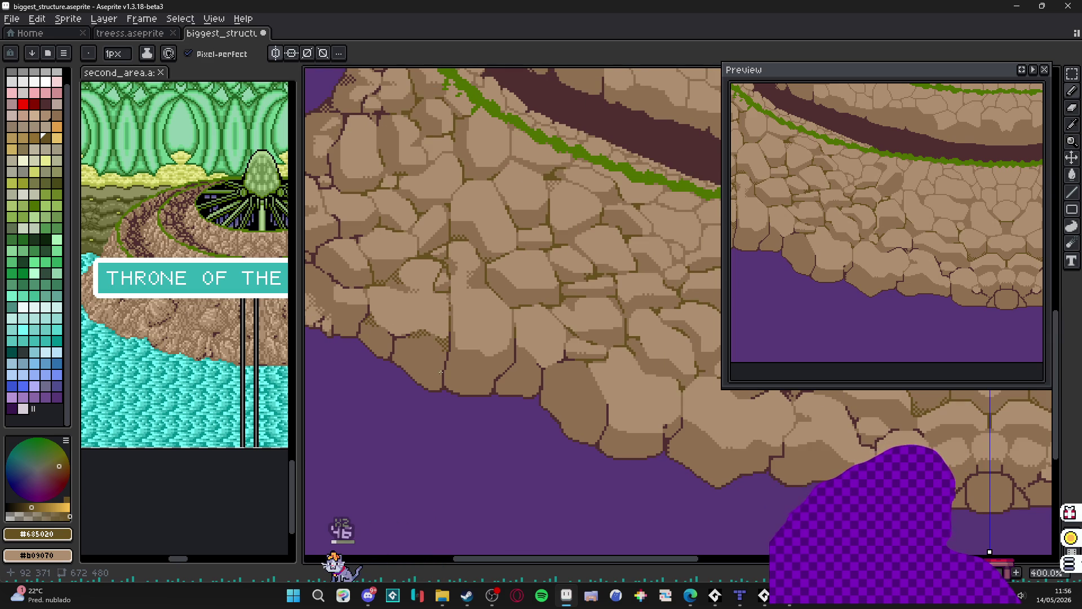
- Eyedrop the light tan #b09070 from a cobblestone, then the darker stone brown
scroll(441, 373, "up", 8)
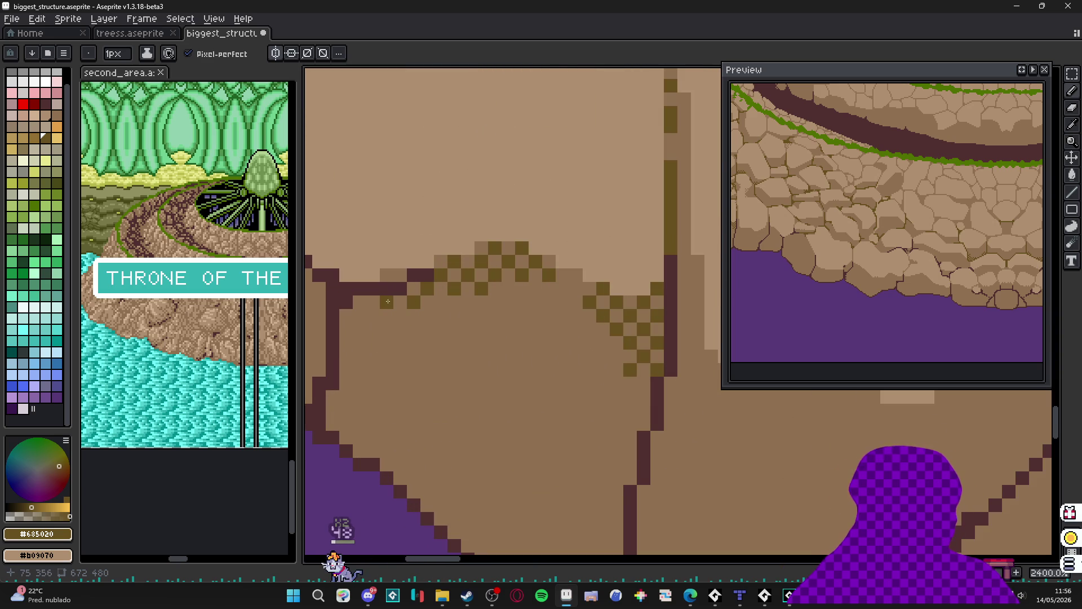
scroll(450, 365, "down", 7)
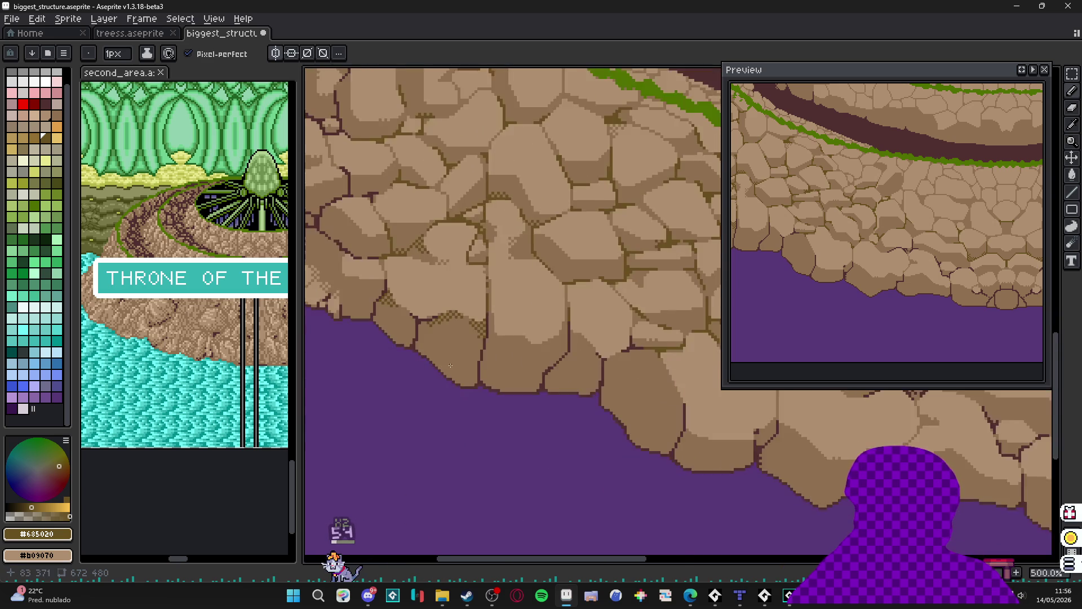
scroll(451, 365, "down", 2)
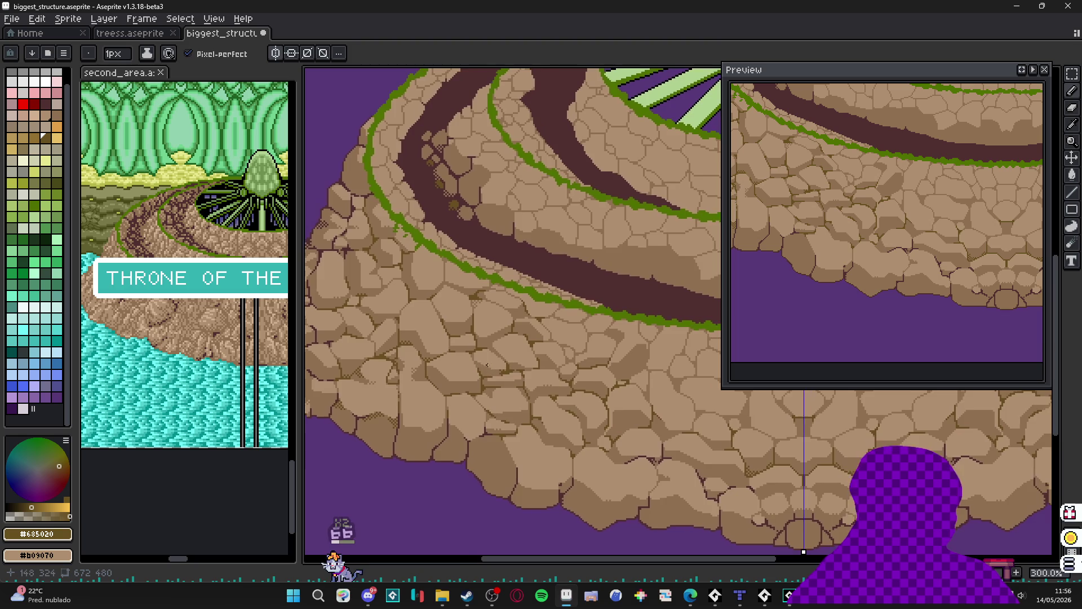
scroll(487, 366, "down", 2)
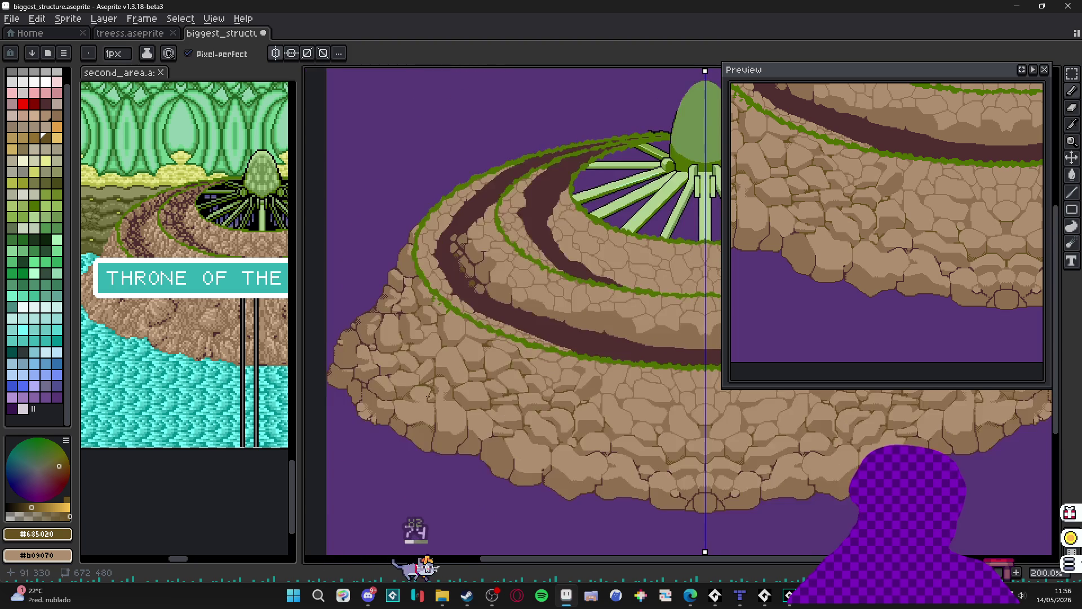
scroll(429, 383, "down", 1)
scroll(479, 398, "up", 1)
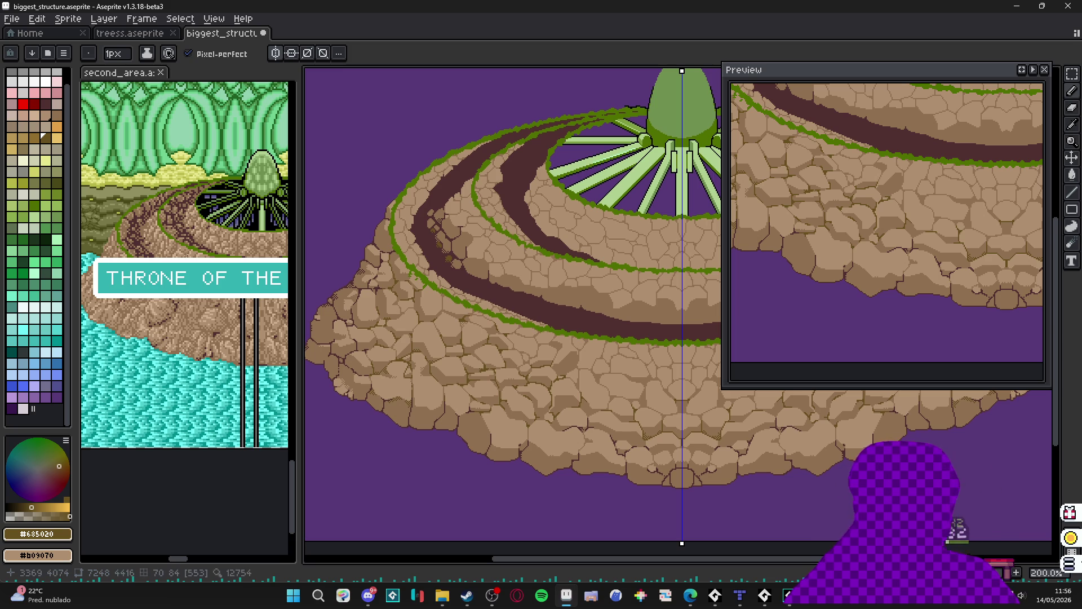
scroll(502, 351, "up", 3)
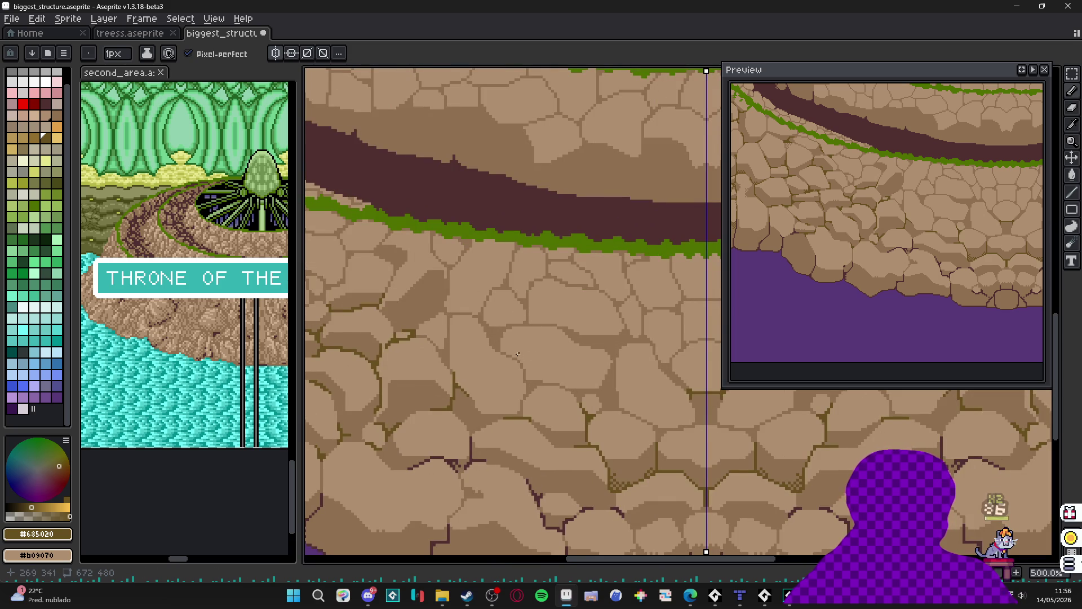
scroll(521, 356, "down", 2)
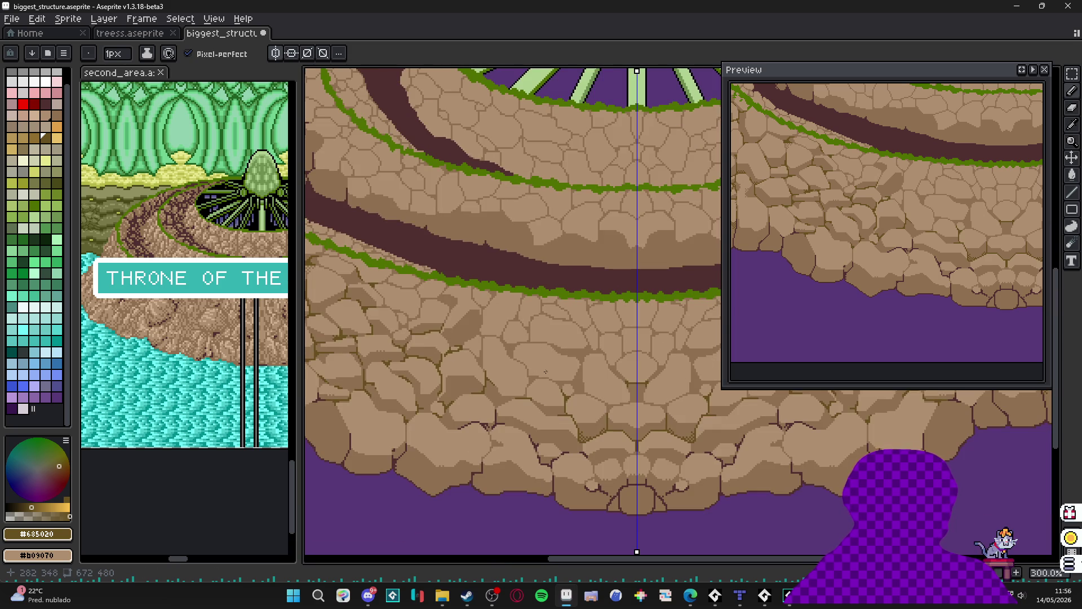
scroll(509, 353, "down", 1)
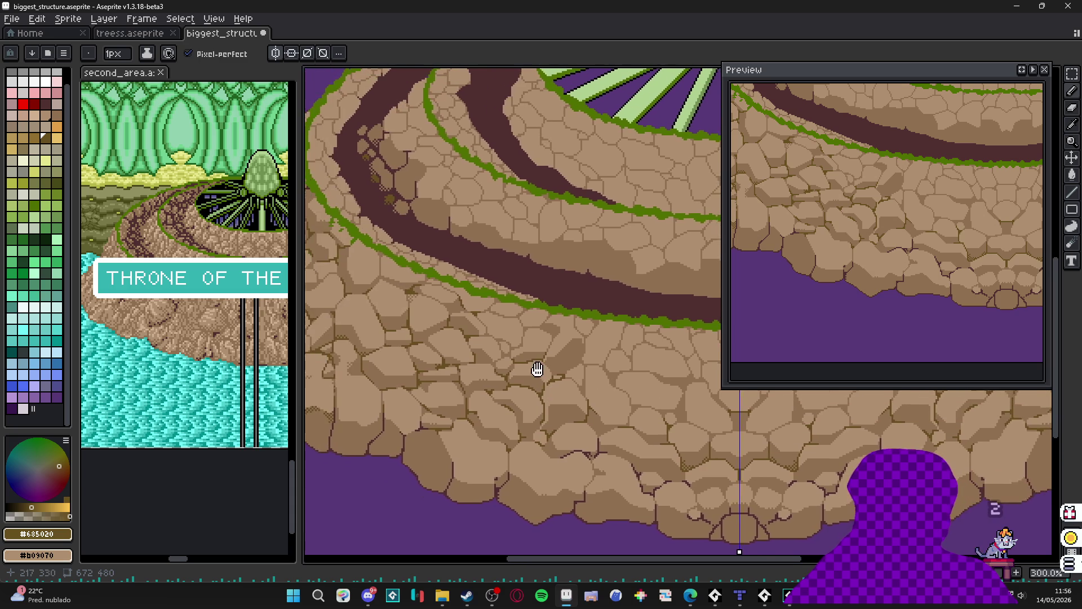
scroll(501, 369, "up", 4)
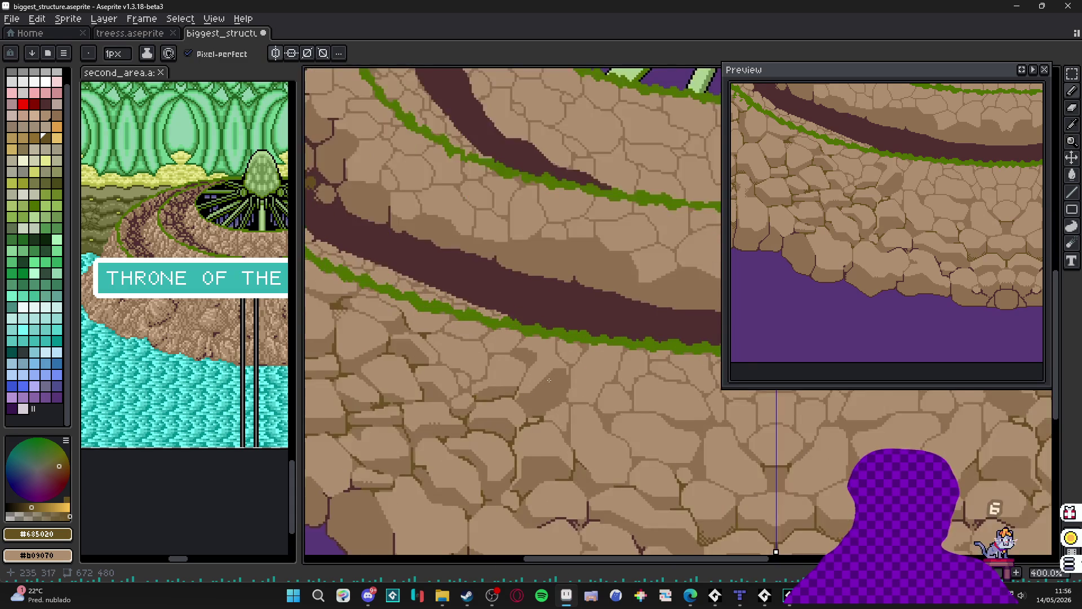
left_click(532, 377, "alt")
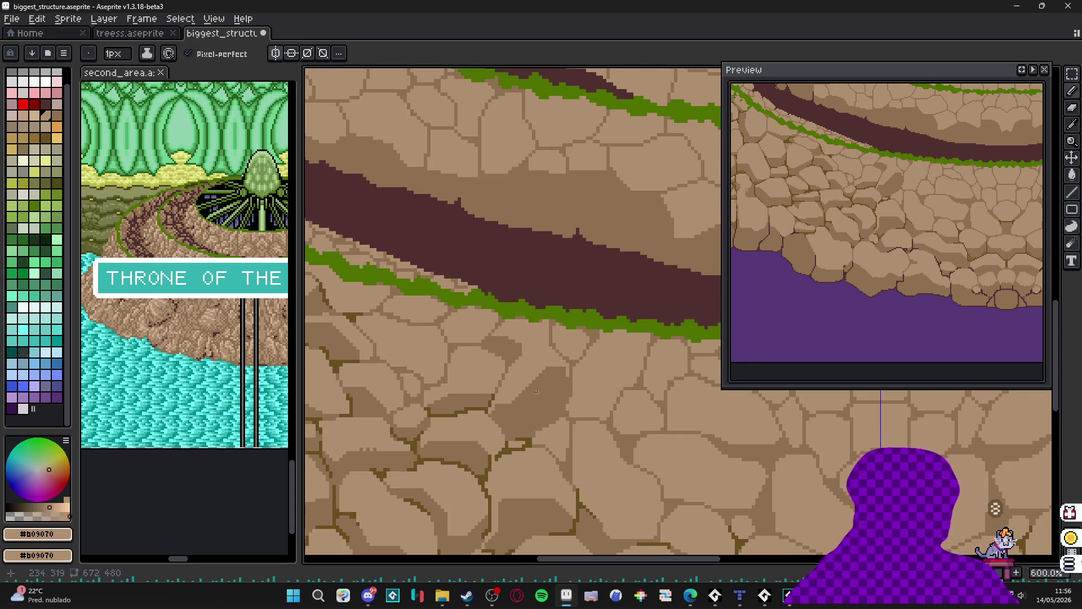
scroll(533, 380, "up", 4)
scroll(529, 384, "down", 7)
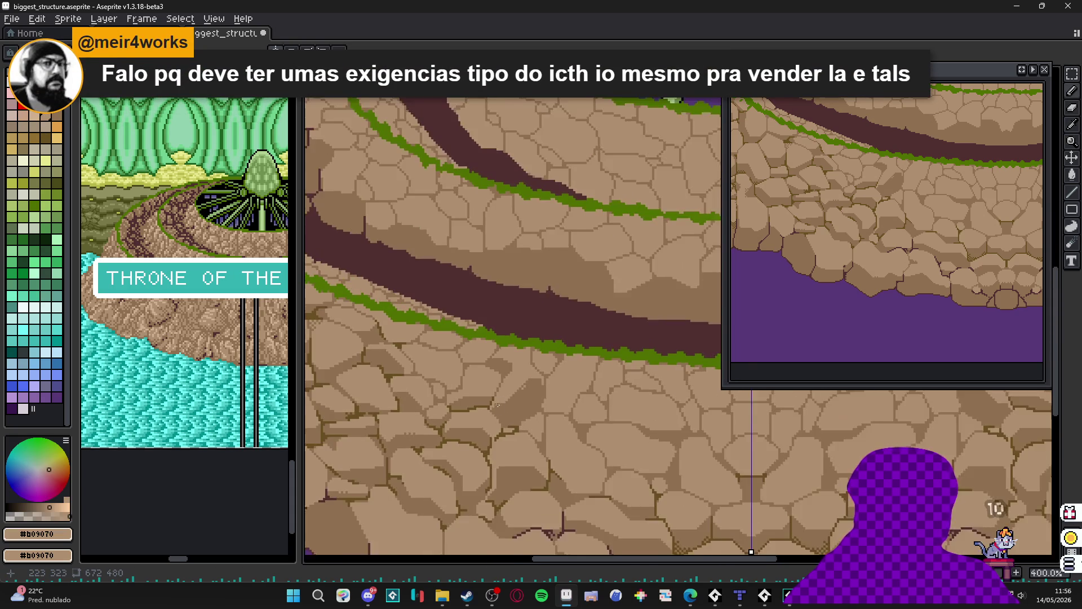
scroll(510, 334, "down", 1)
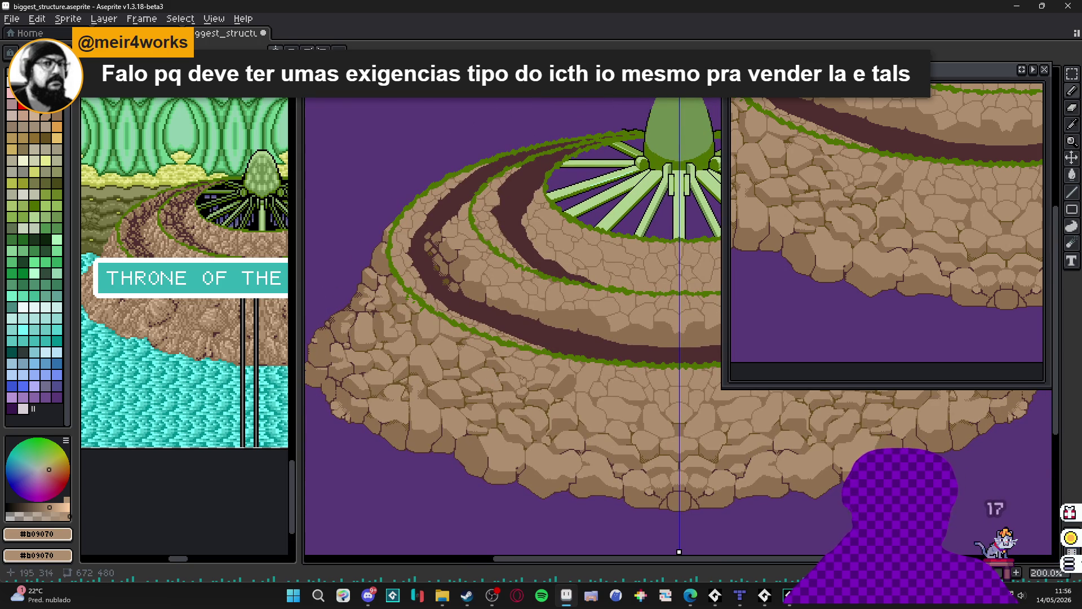
scroll(552, 398, "up", 2)
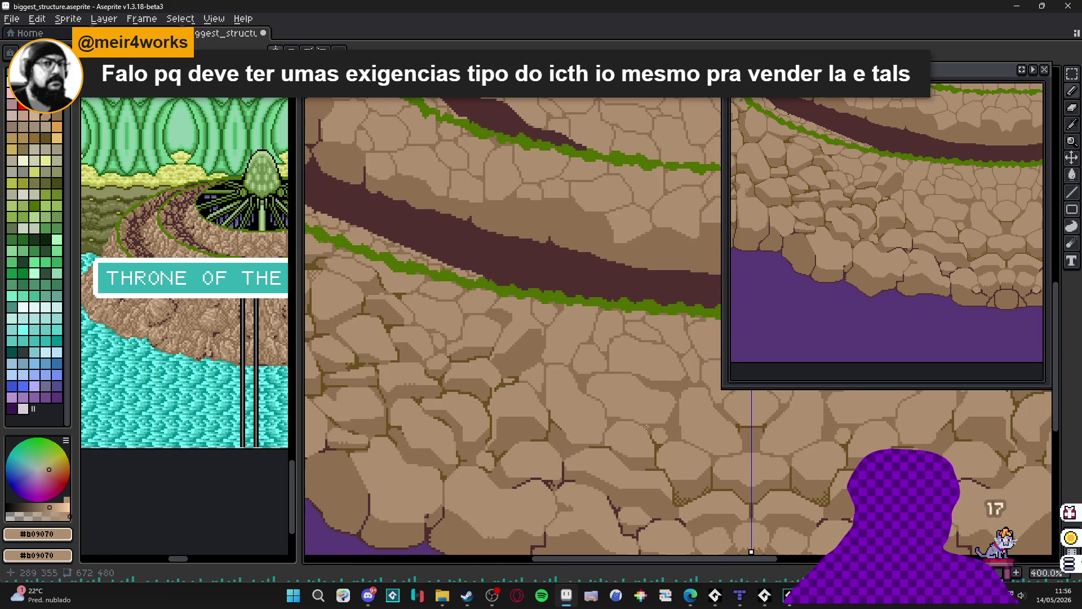
scroll(647, 426, "up", 2)
left_click(666, 425, "alt")
- Dot dark brown pixels onto a stone edge and along a crack
scroll(673, 417, "up", 4)
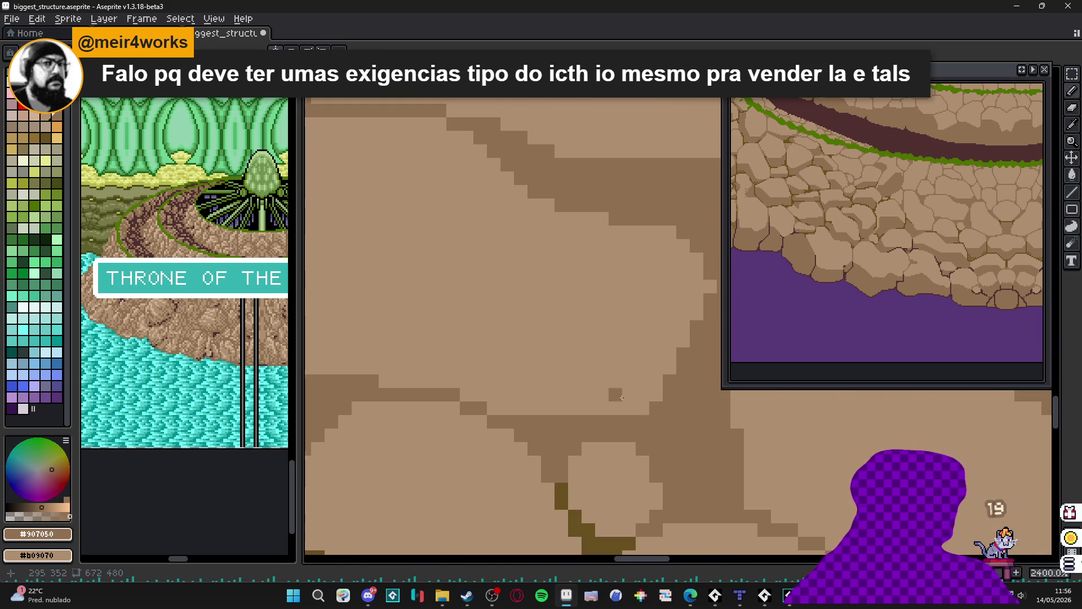
left_click(629, 395)
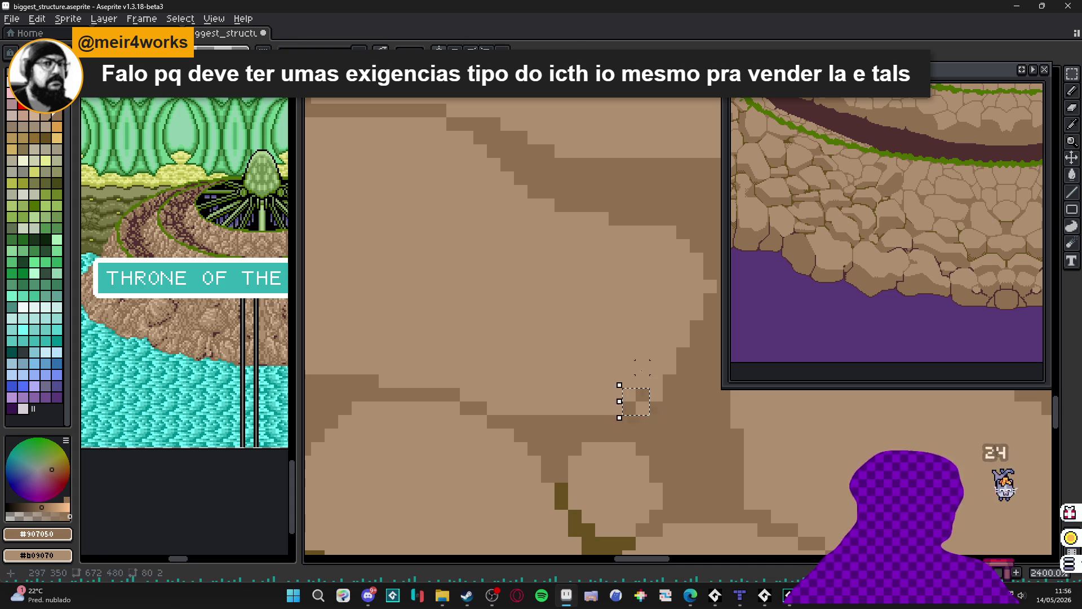
scroll(684, 321, "down", 2)
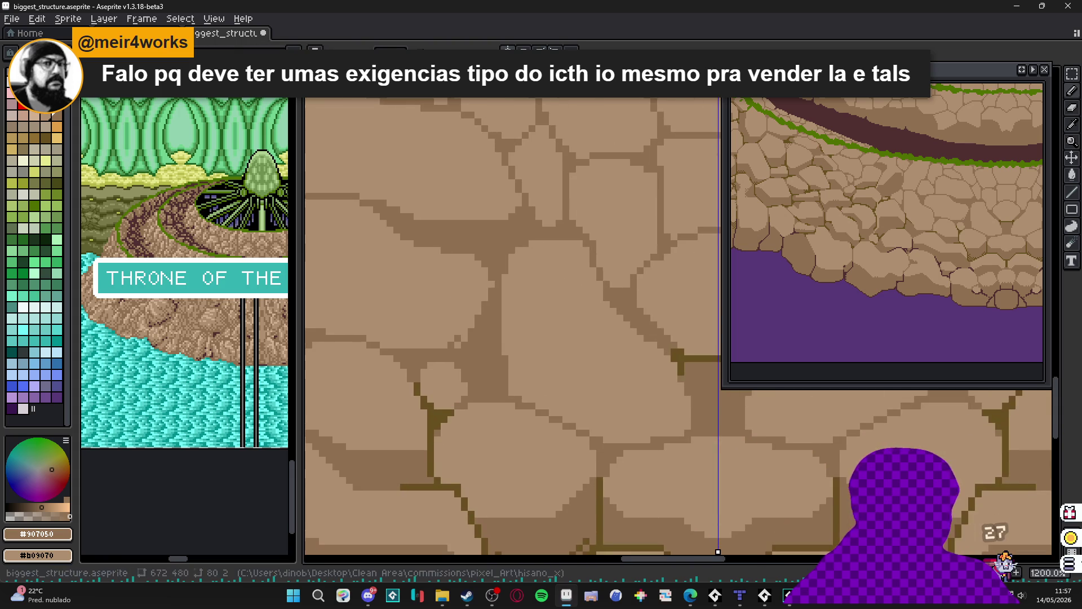
scroll(604, 428, "up", 3)
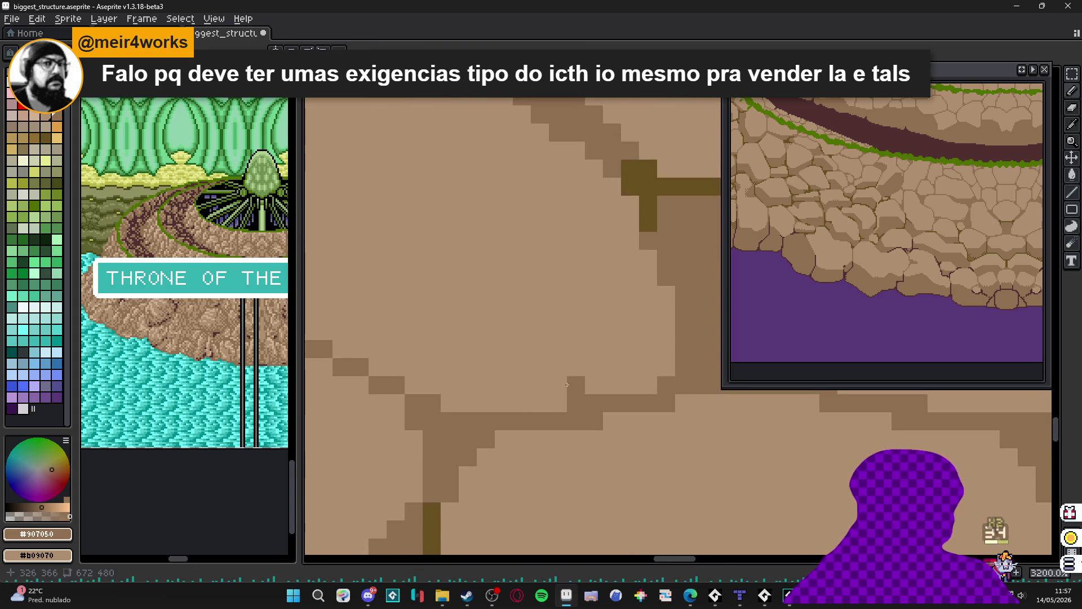
left_click(558, 386)
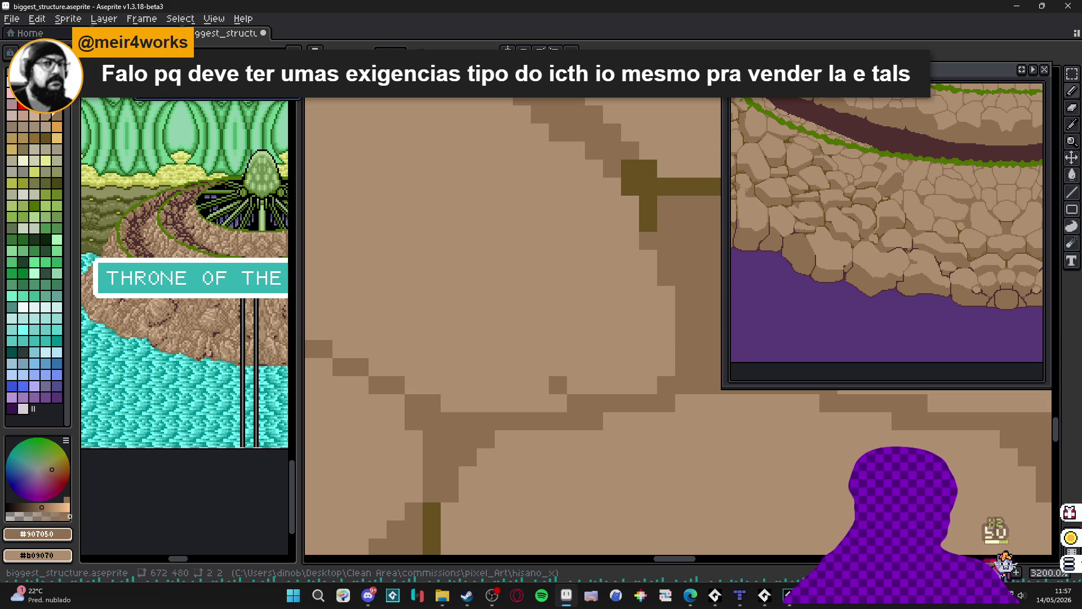
scroll(576, 327, "down", 2)
scroll(576, 327, "down", 2)
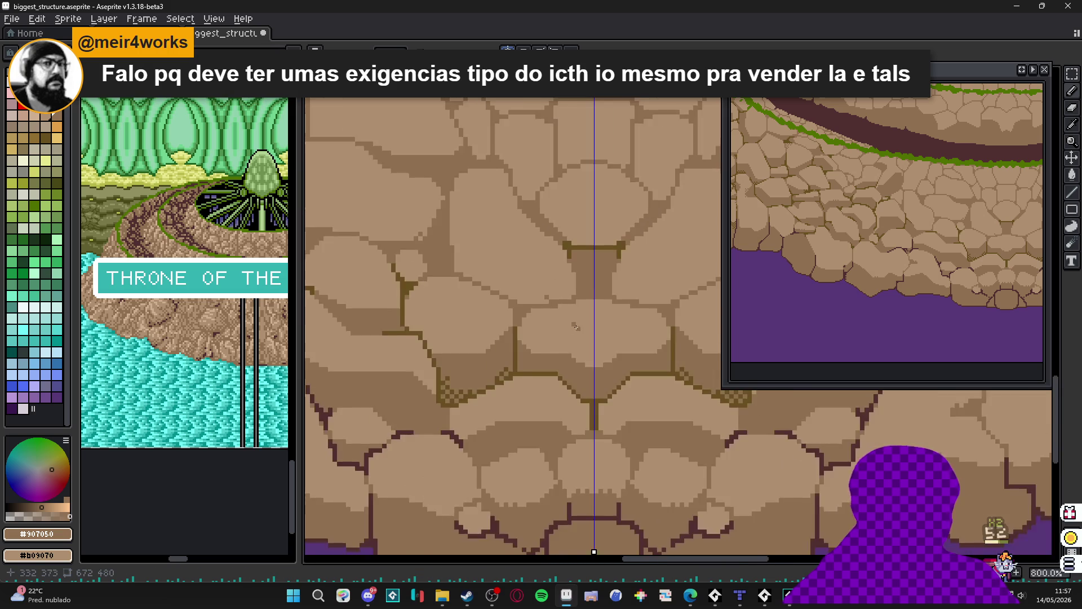
scroll(576, 327, "down", 1)
scroll(595, 423, "up", 2)
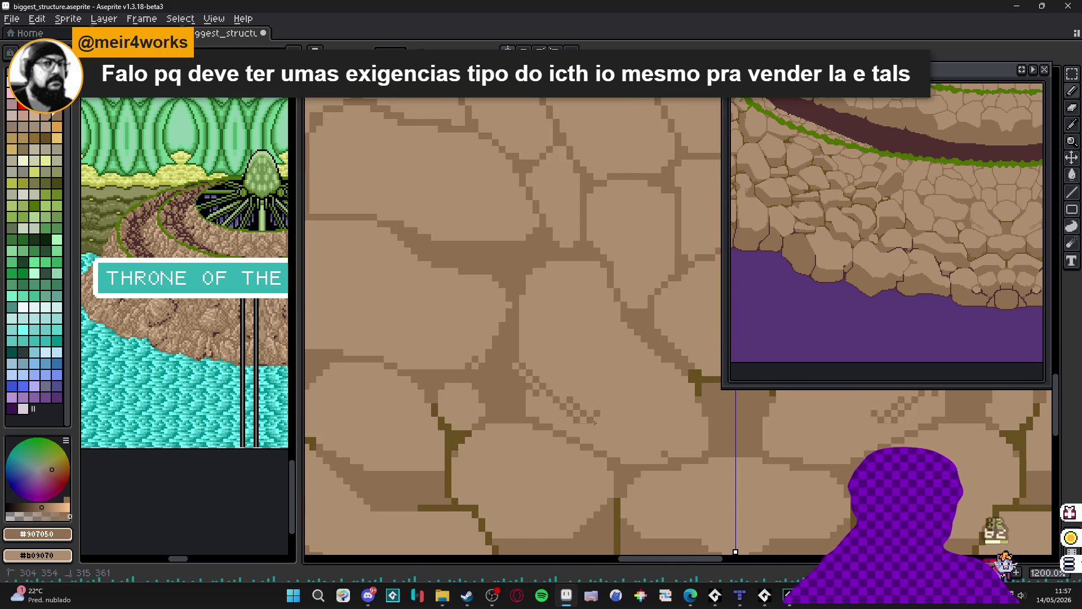
- Paint mirrored checkered dither strips and a diagonal shading band under the stones, undoing part of the last stroke
mouse_move(597, 434)
left_mouse_down()
mouse_move(691, 439)
mouse_move(677, 436)
left_mouse_up()
left_click(694, 442)
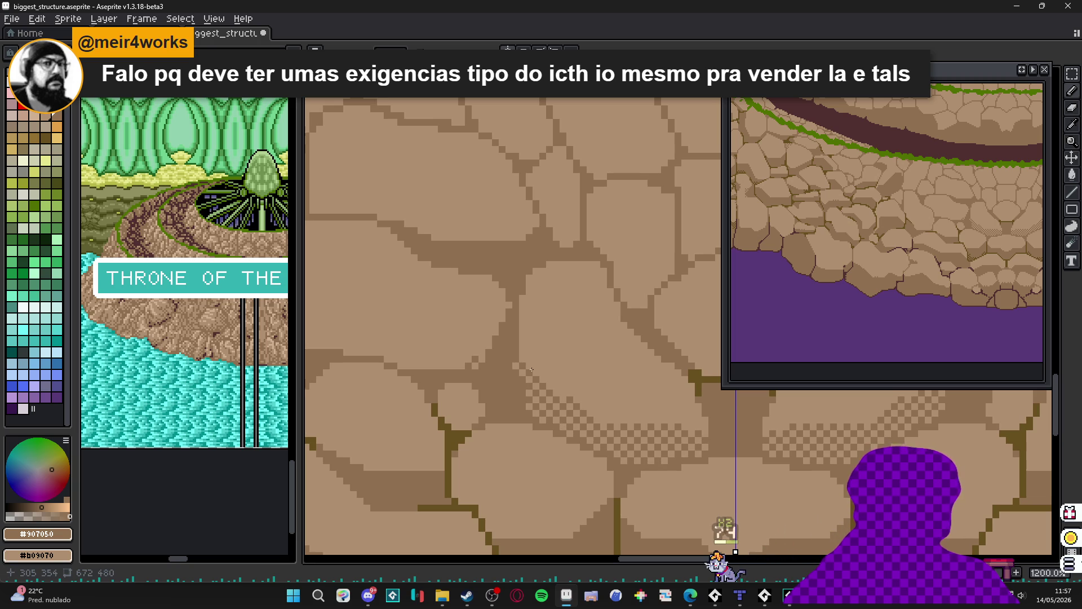
left_click_drag(531, 369, 619, 424)
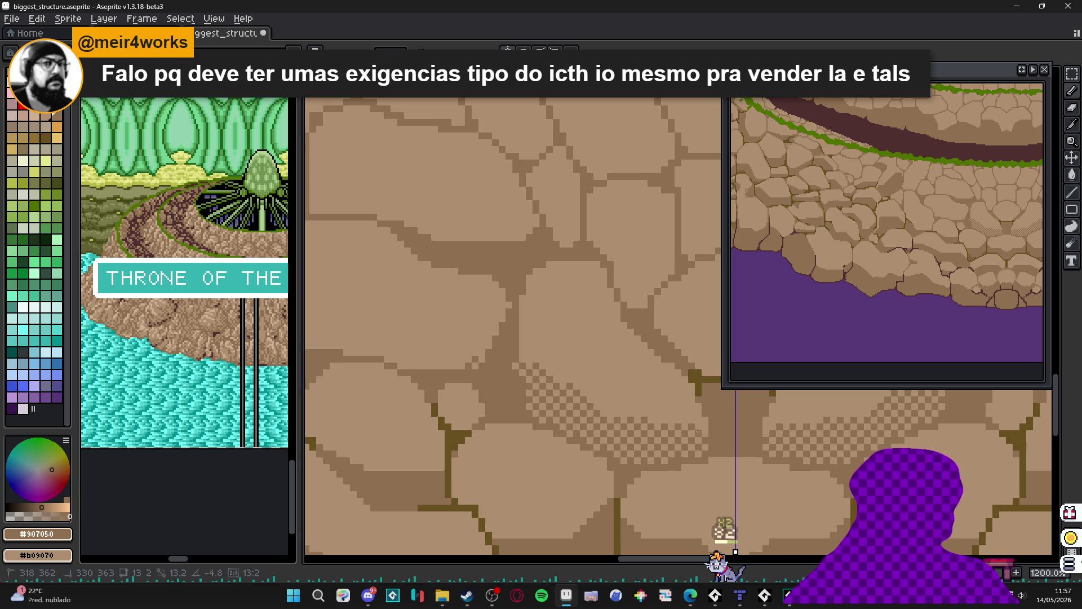
scroll(592, 399, "down", 4)
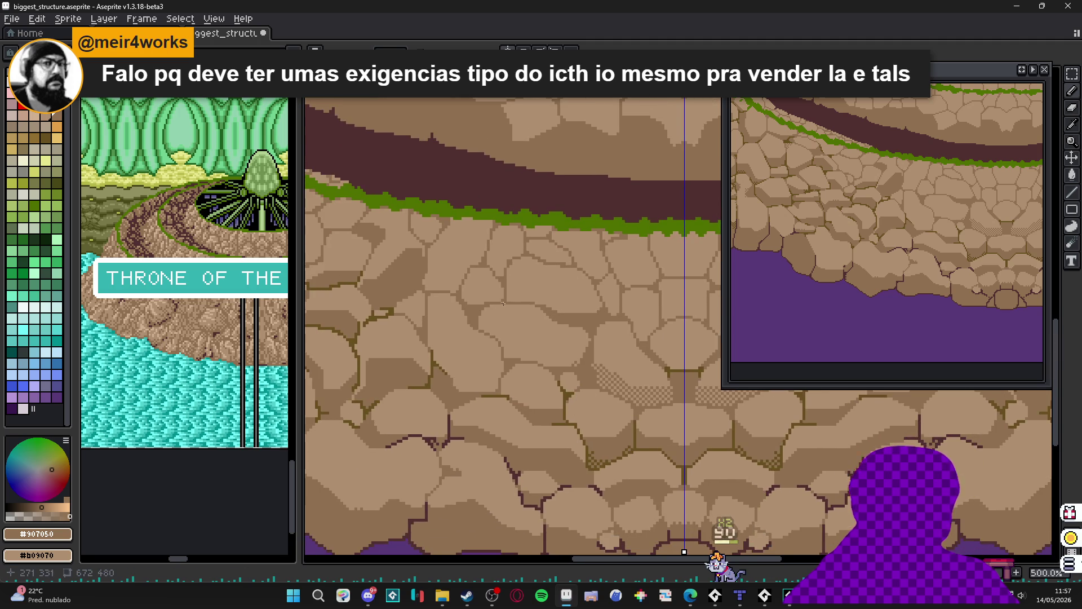
scroll(504, 304, "up", 5)
left_click_drag(515, 403, 715, 461)
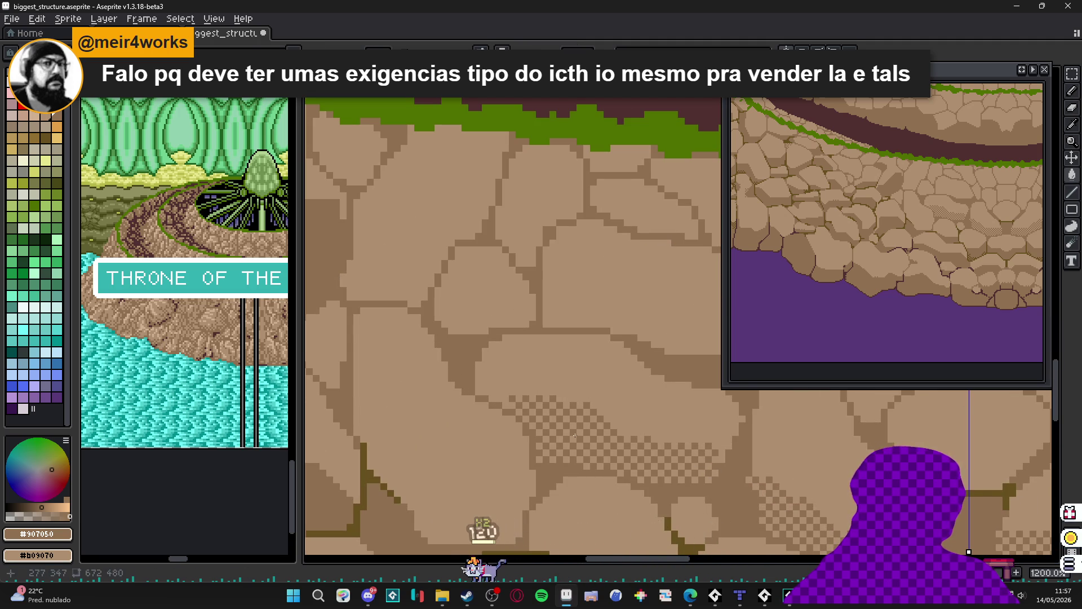
left_click(504, 395, "alt")
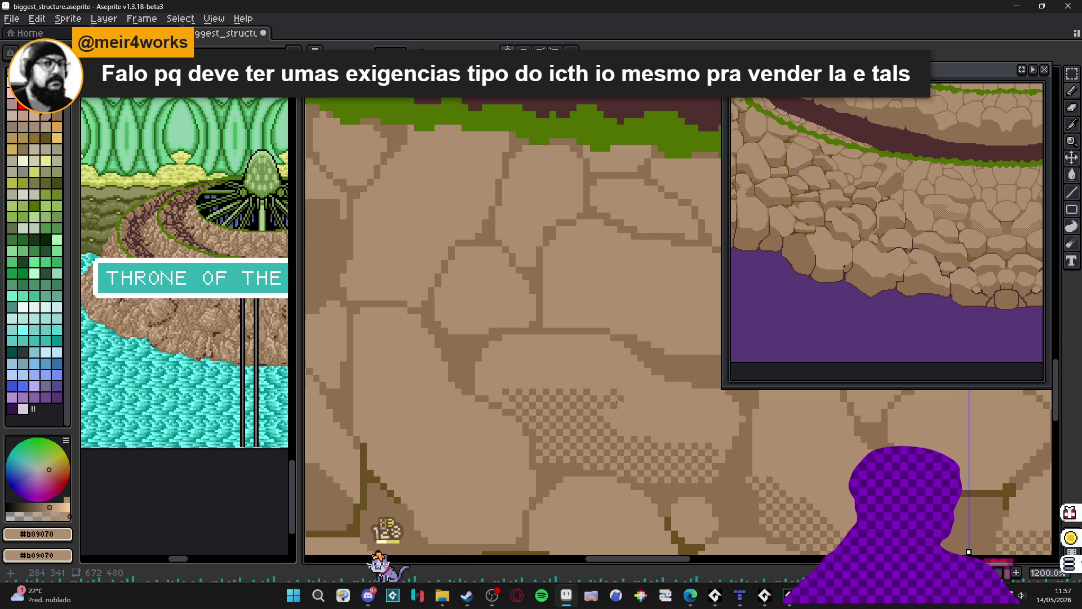
key("ctrl+z")
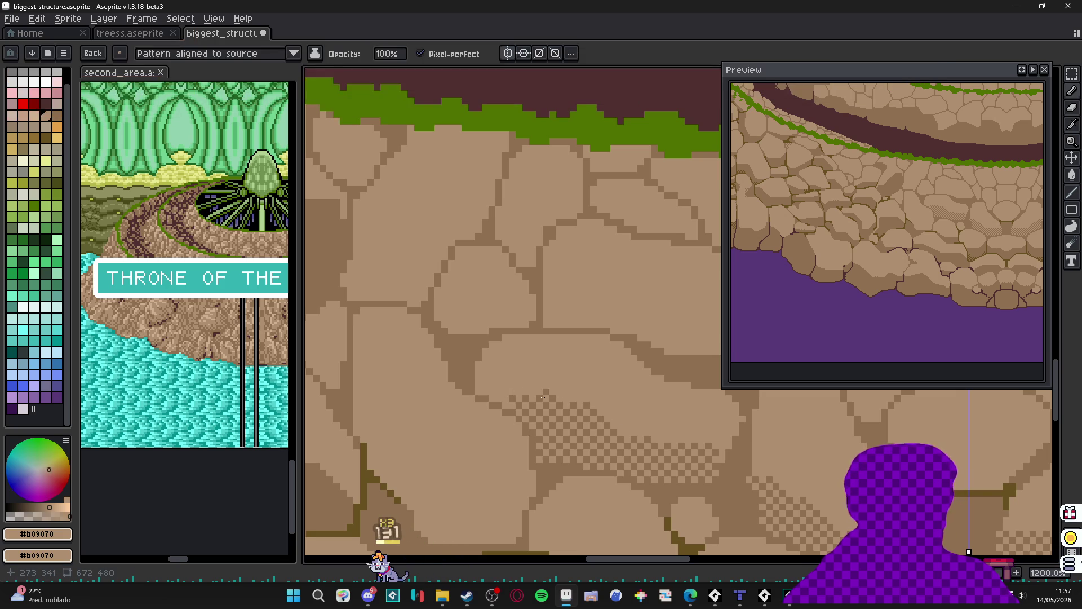
scroll(543, 397, "down", 2)
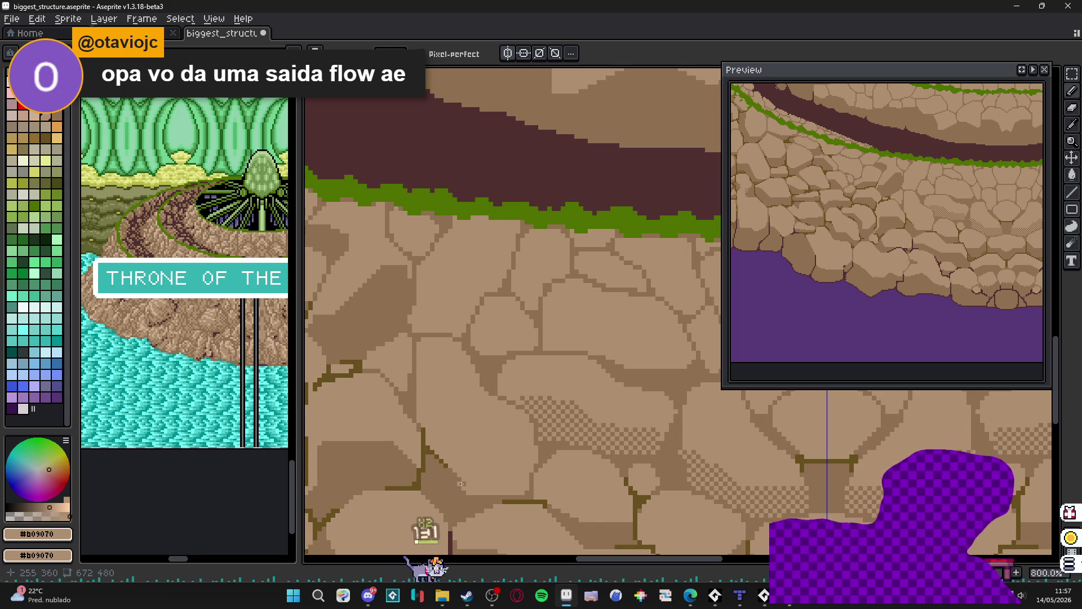
- Add a checkered dither row along a lower stone edge plus diagonal dither lines up its side
scroll(462, 484, "up", 5)
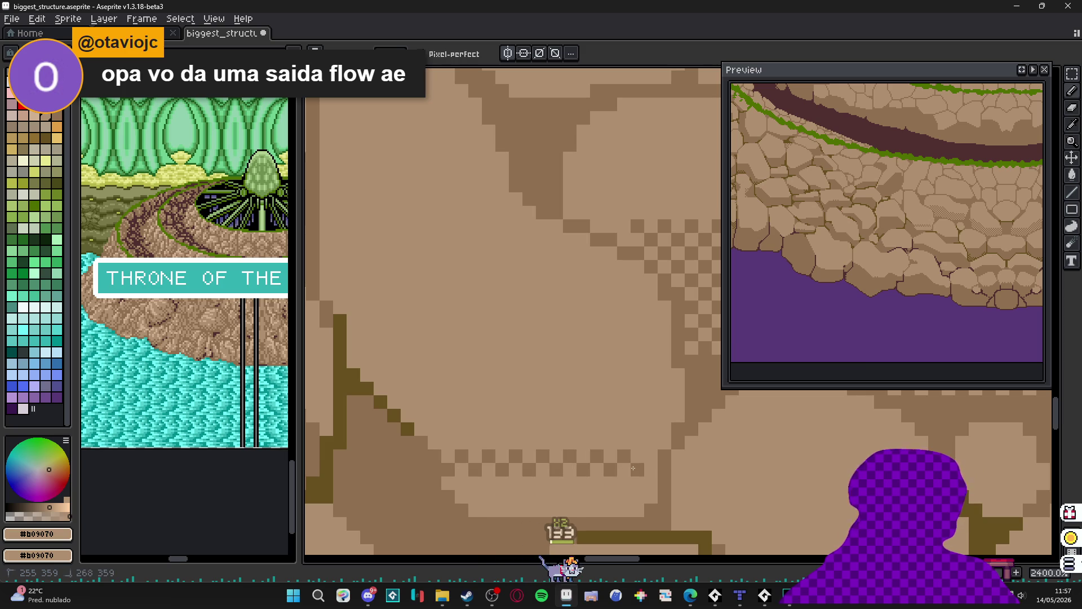
left_click(625, 483)
mouse_move(644, 490)
left_mouse_down()
mouse_move(468, 485)
mouse_move(492, 507)
left_mouse_up()
left_click(516, 511)
left_click(624, 510)
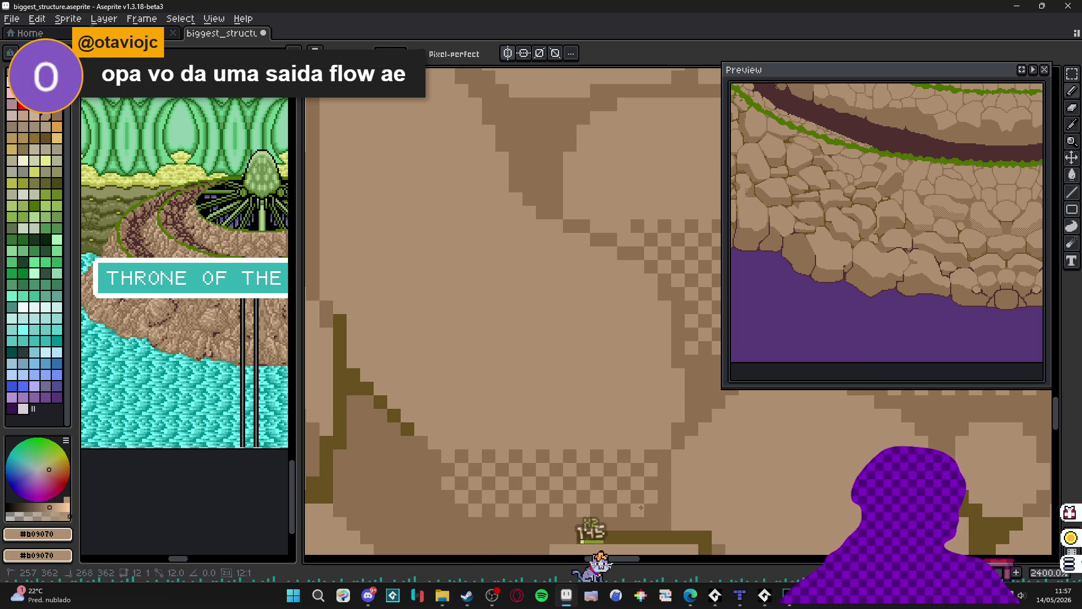
left_click(441, 435)
left_click(421, 416)
left_click_drag(408, 401, 354, 348)
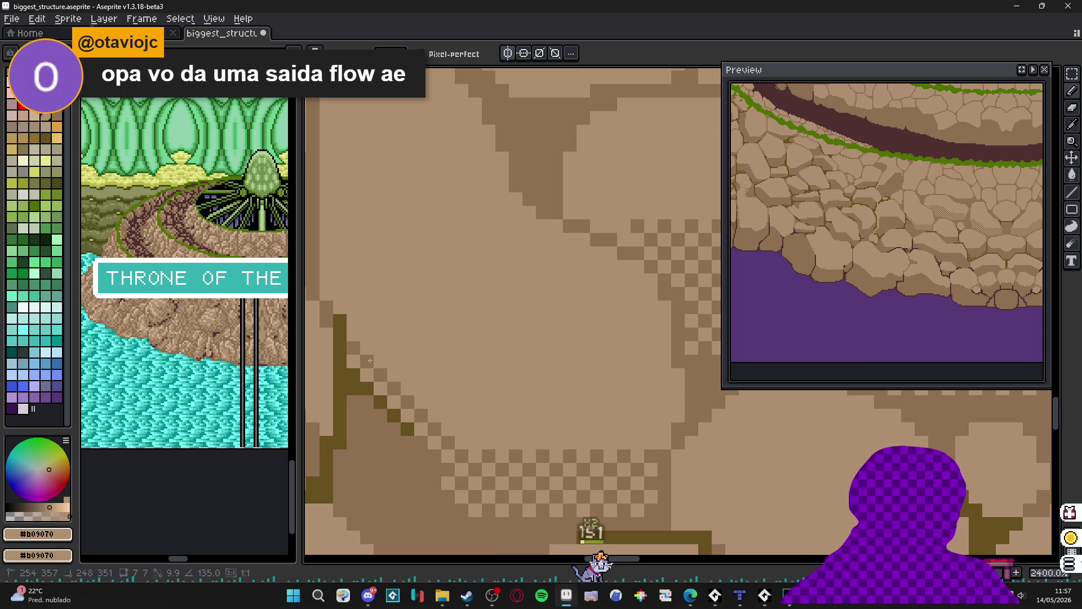
left_click_drag(434, 374, 449, 389)
- Dither shading across an upper stone and along its diagonal crack
scroll(454, 393, "down", 3)
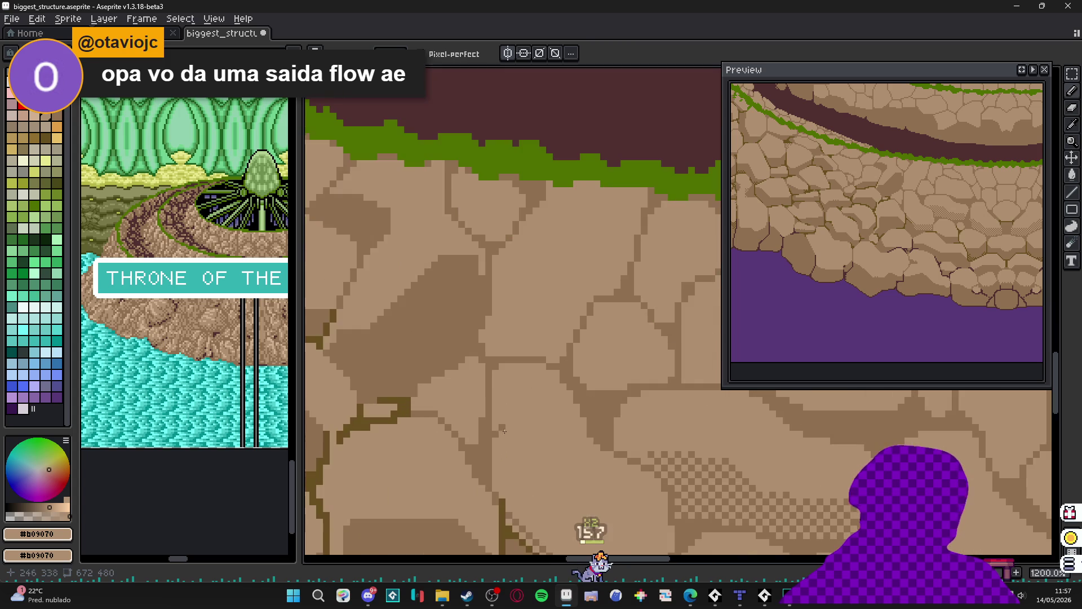
left_click_drag(509, 448, 473, 391)
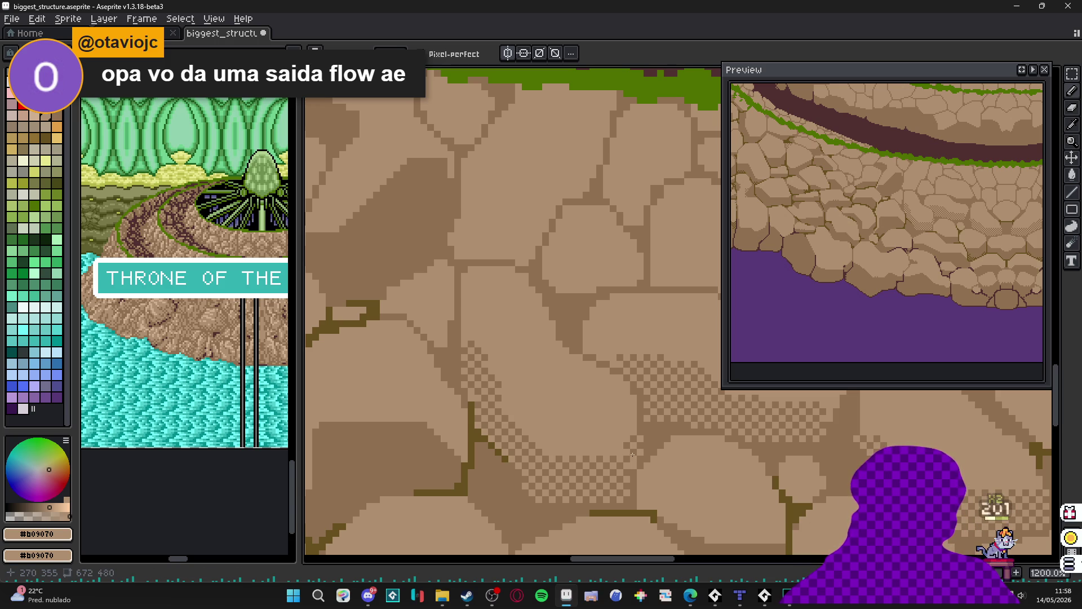
scroll(626, 462, "down", 2)
scroll(581, 457, "up", 1)
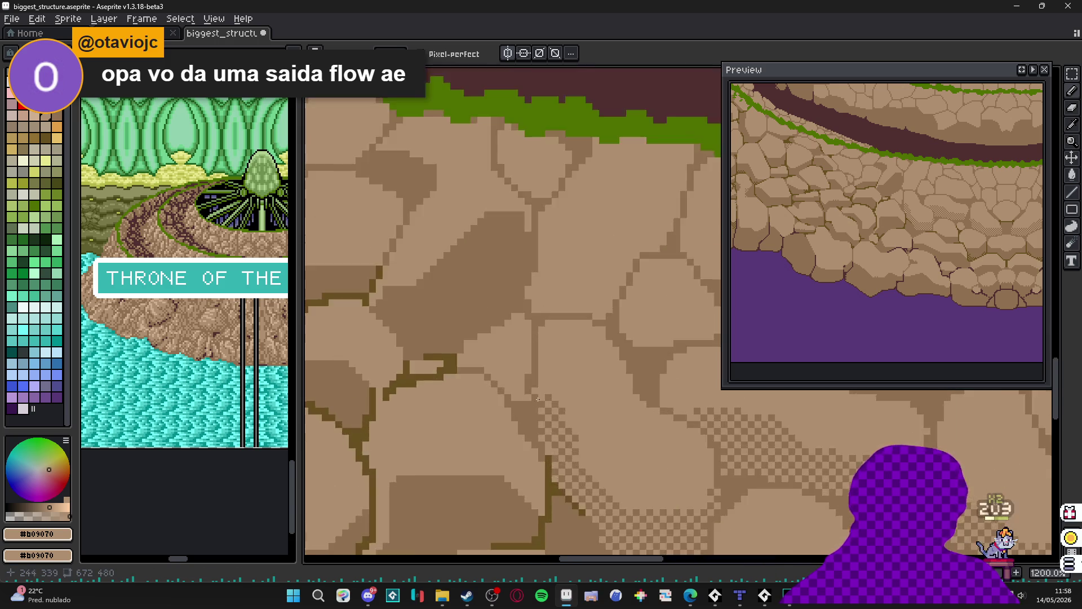
scroll(537, 450, "down", 2)
scroll(538, 449, "down", 2)
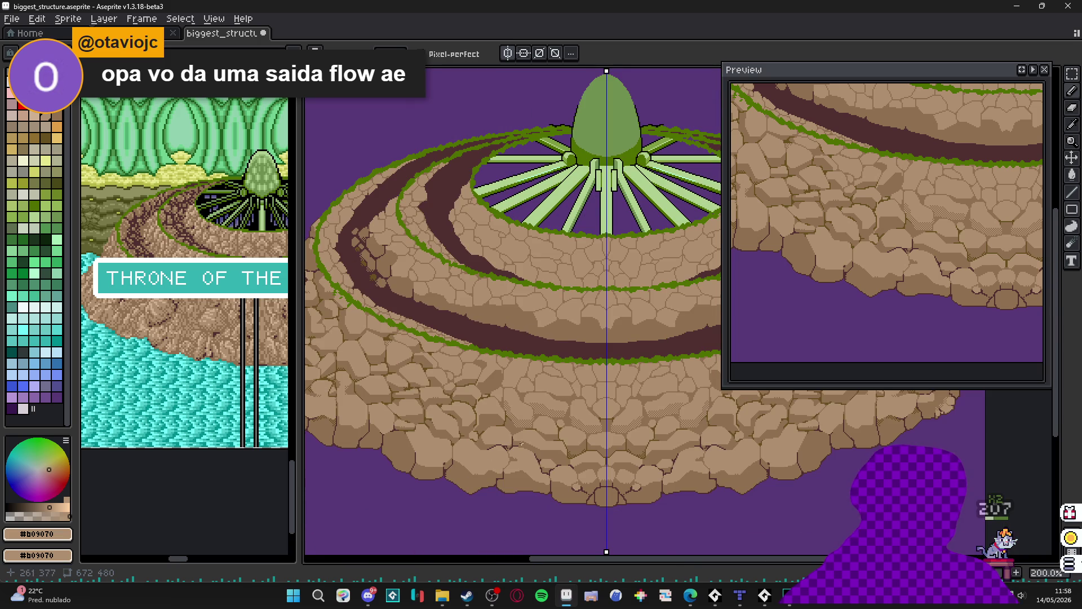
scroll(547, 386, "up", 6)
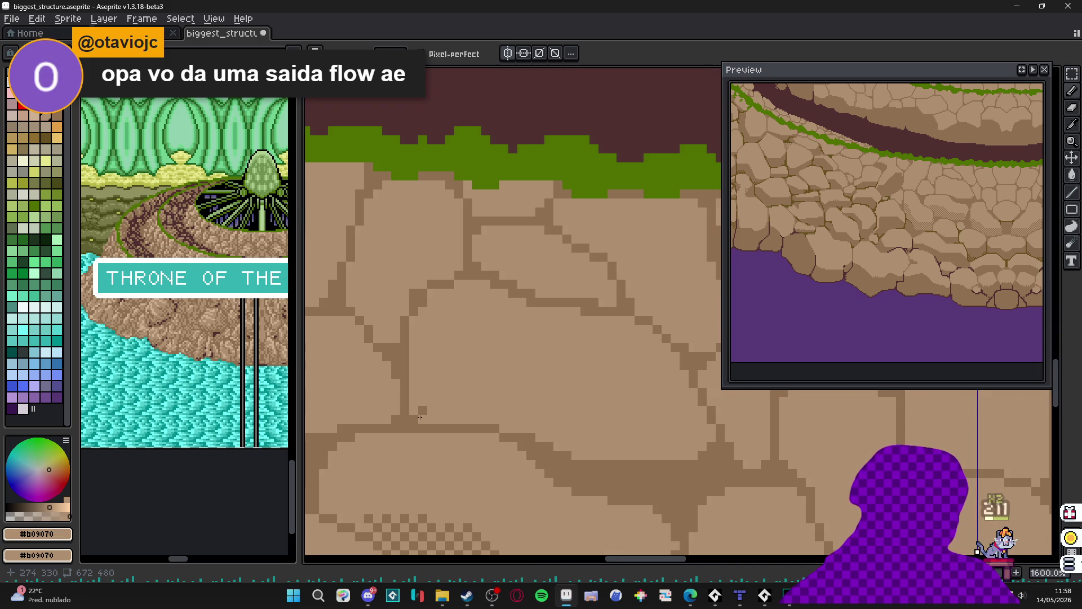
mouse_move(525, 418)
left_mouse_down()
mouse_move(498, 416)
mouse_move(590, 451)
mouse_move(698, 446)
mouse_move(517, 416)
left_mouse_up()
mouse_move(428, 395)
left_mouse_down()
mouse_move(408, 401)
mouse_move(520, 404)
mouse_move(531, 393)
mouse_move(513, 411)
mouse_move(545, 416)
mouse_move(535, 411)
left_mouse_up()
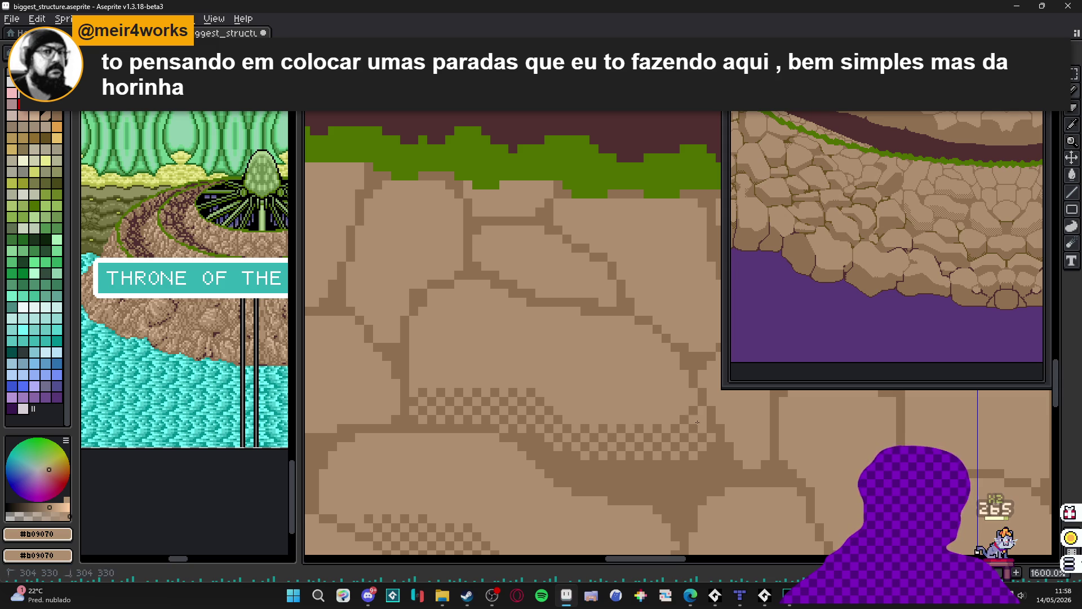
mouse_move(546, 356)
left_mouse_down()
mouse_move(521, 354)
mouse_move(561, 324)
mouse_move(566, 341)
mouse_move(518, 369)
mouse_move(511, 338)
mouse_move(529, 336)
left_mouse_up()
left_click(531, 320)
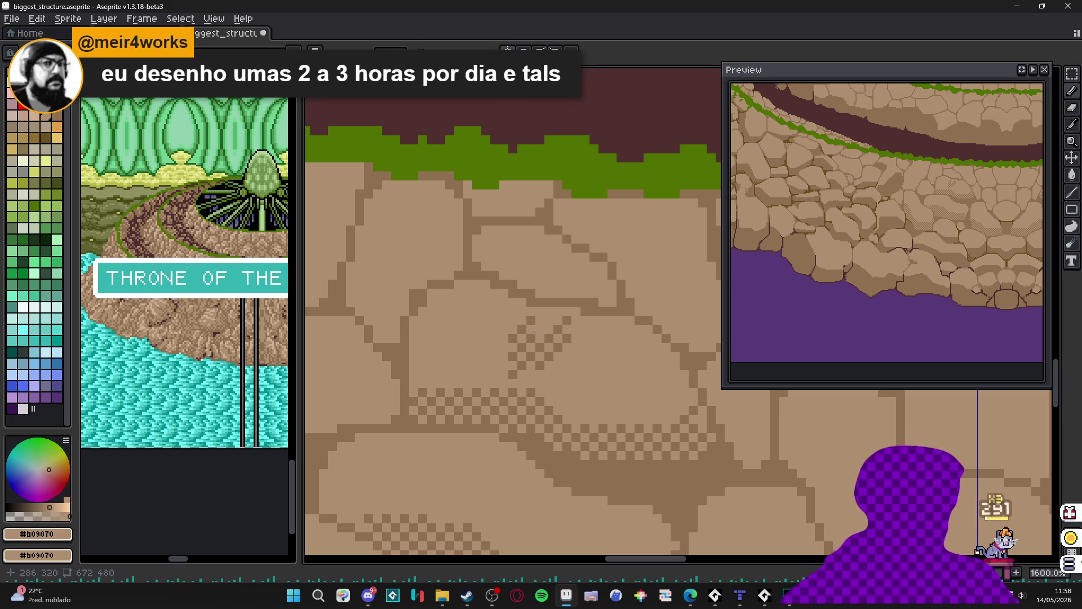
scroll(534, 333, "down", 5)
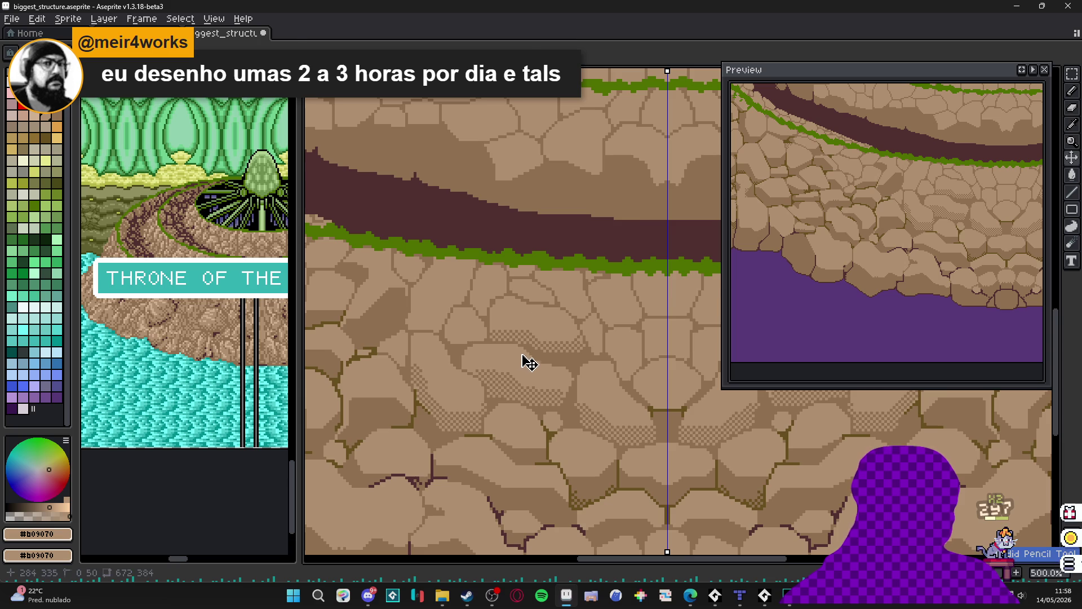
- Zoom out to see the whole tiered island and close the Preview window
scroll(526, 358, "down", 1)
scroll(534, 384, "down", 2)
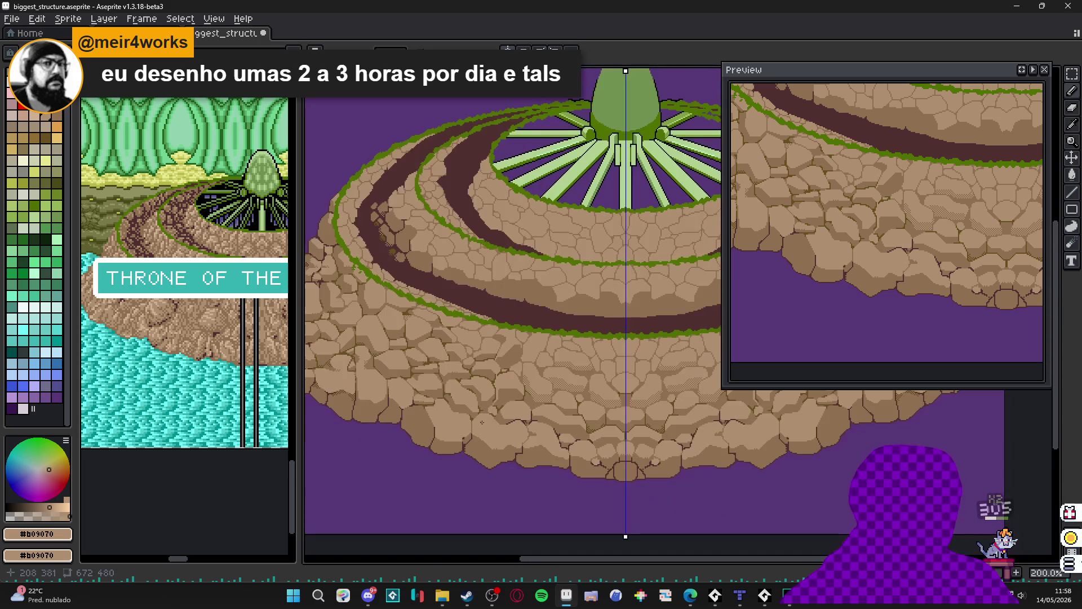
scroll(440, 367, "down", 1)
scroll(413, 358, "up", 1)
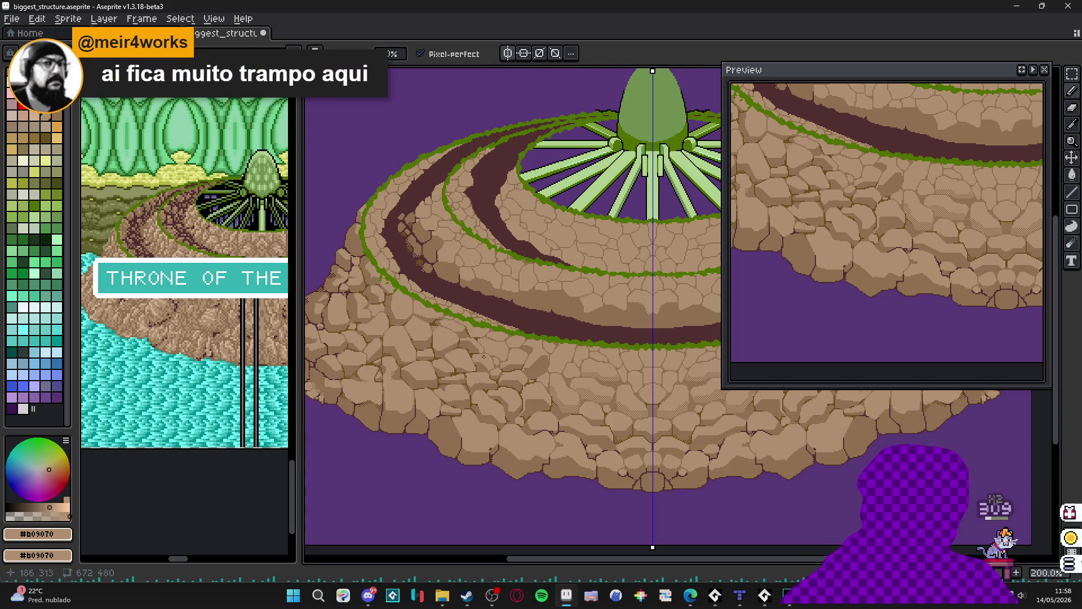
scroll(490, 362, "down", 1)
scroll(490, 362, "up", 1)
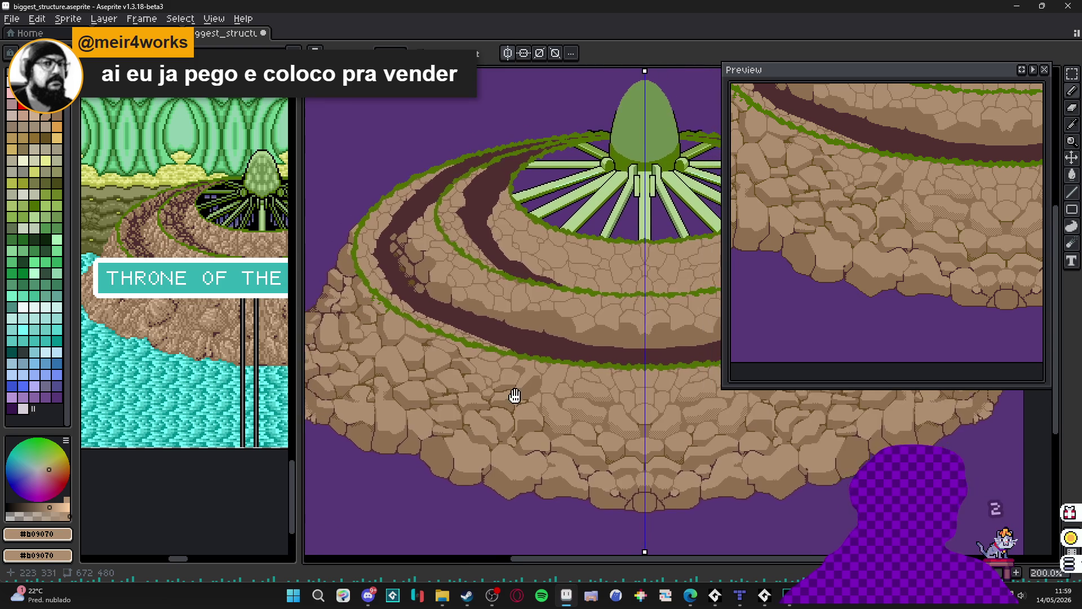
scroll(512, 393, "down", 1)
scroll(514, 407, "up", 1)
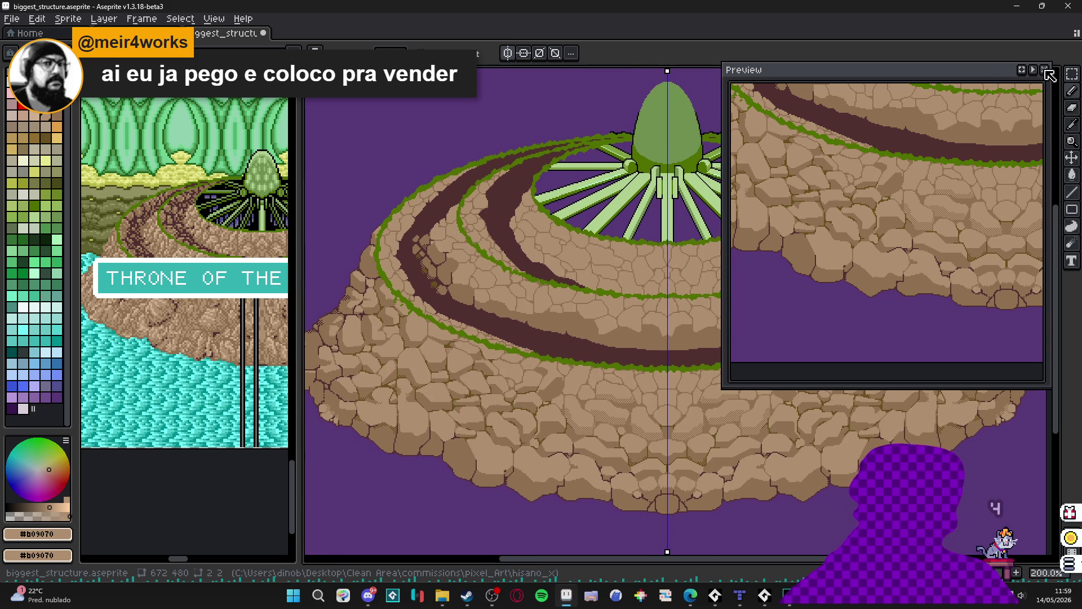
key("F7")
- Turn off vertical mirror symmetry and save the drawing as biggest_structure.aseprite
mouse_move(542, 338)
left_mouse_down()
mouse_move(573, 341)
mouse_move(560, 340)
left_mouse_up()
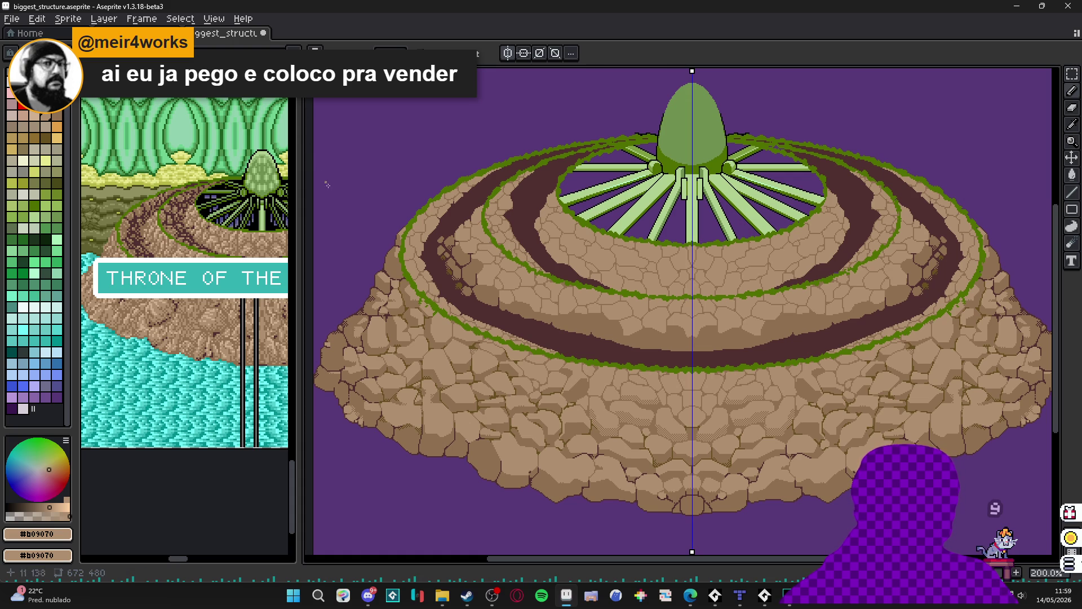
left_click(508, 53)
key("ctrl+s")
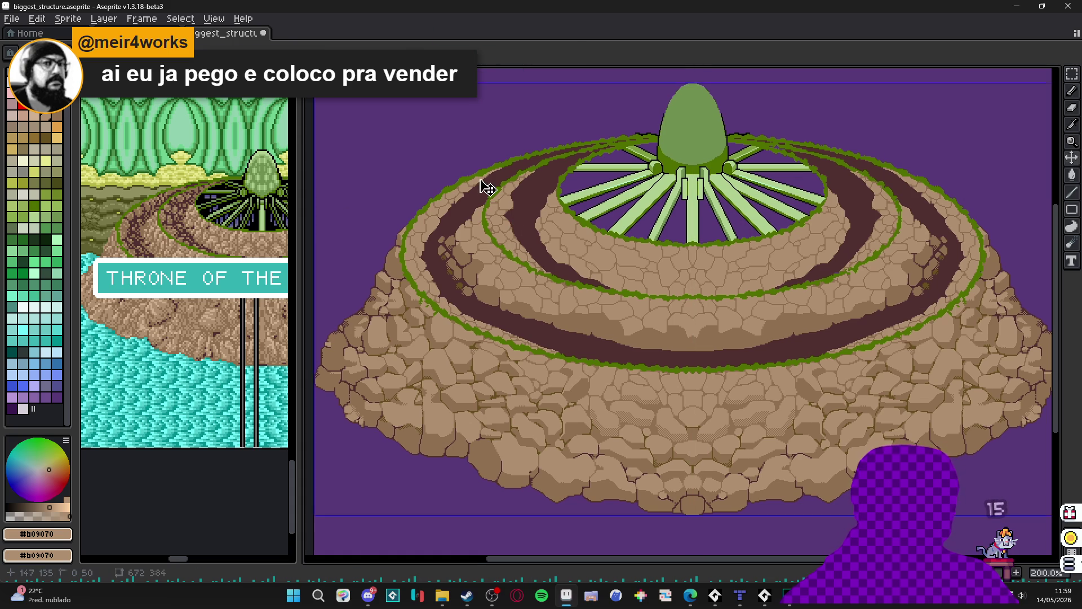